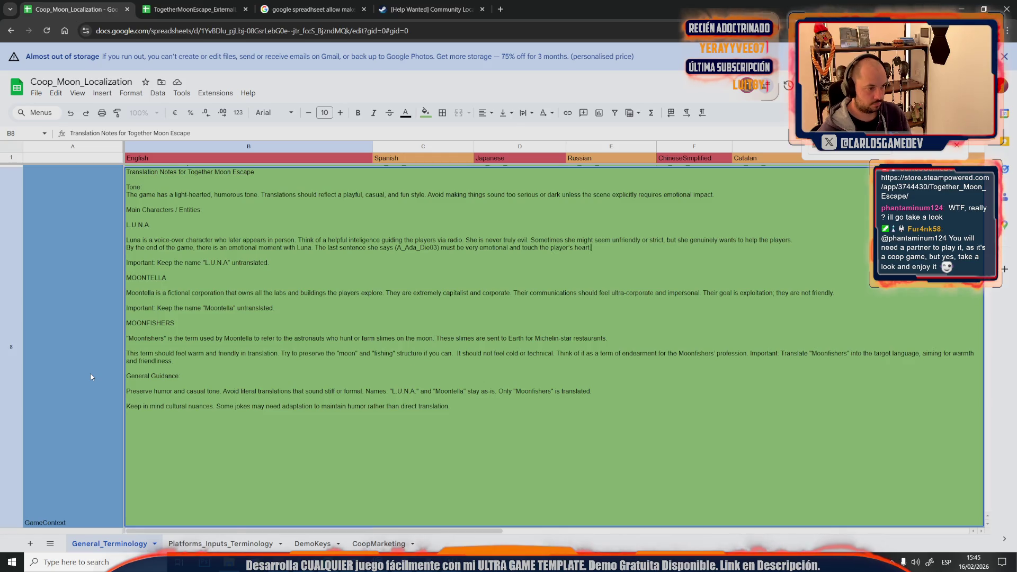
- Cut 'be very emotional and' from the Luna note in B8, reselect B8, and open ExternalLocalization
{"action": "left_click", "coordinate": [91, 377]}
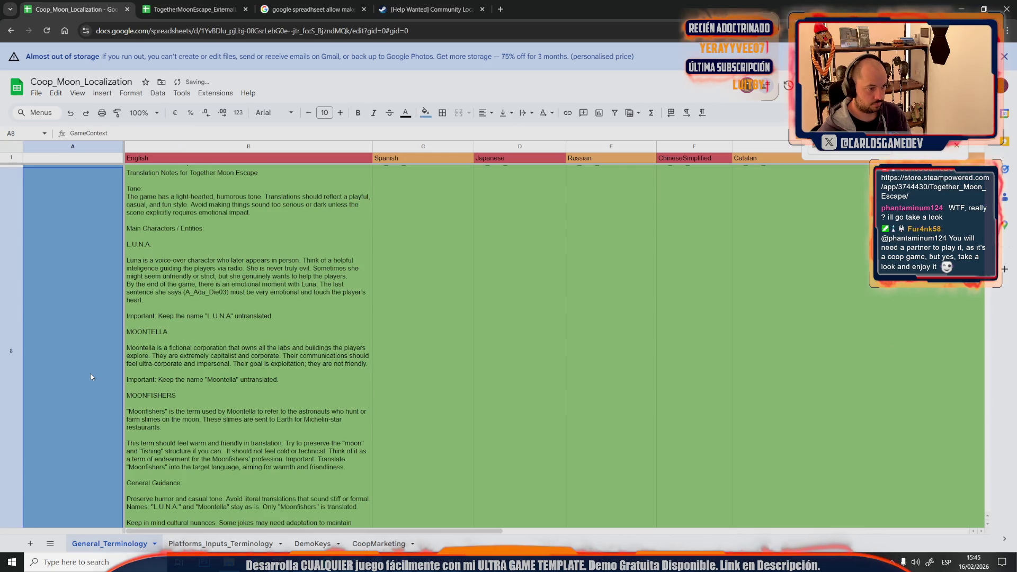
{"action": "double_click", "coordinate": [189, 354]}
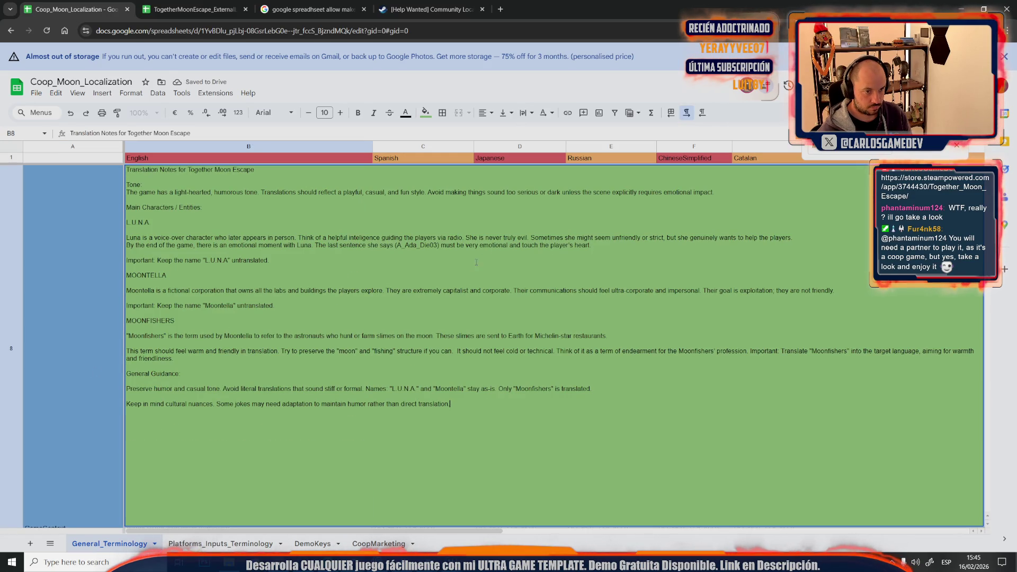
{"action": "left_click_drag", "start_coordinate": [457, 245], "coordinate": [503, 246]}
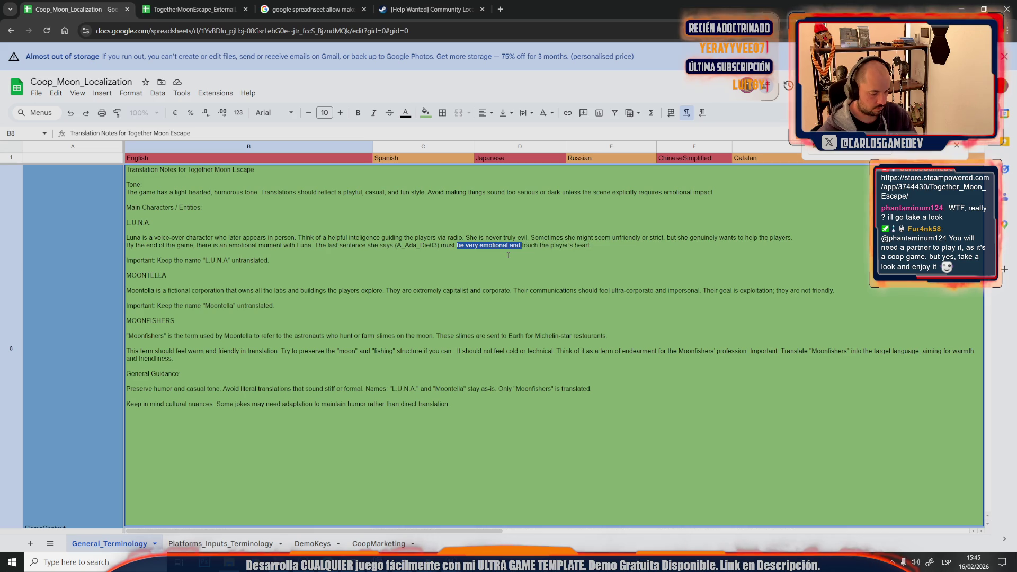
{"action": "key", "text": "BackSpace"}
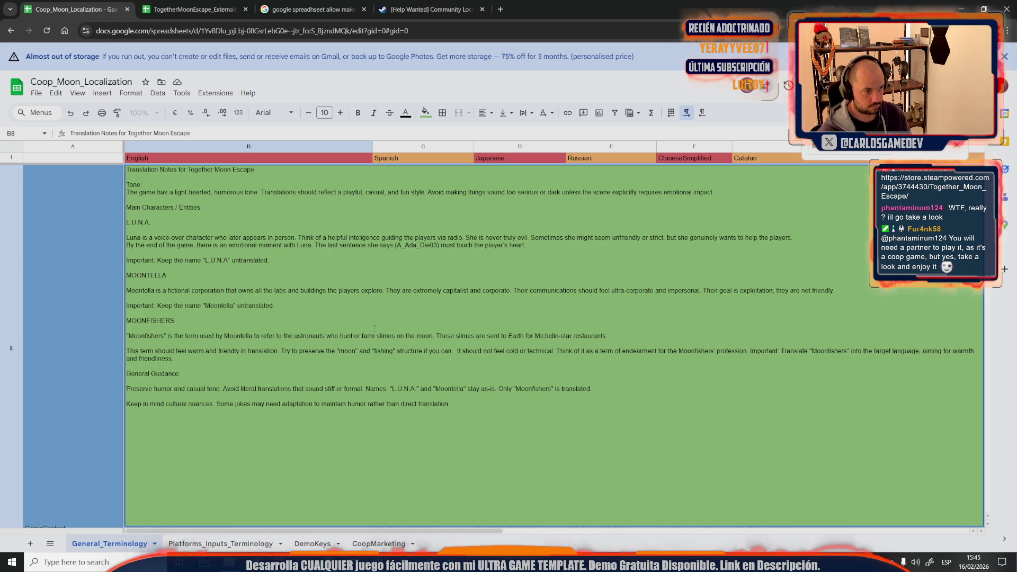
{"action": "left_click", "coordinate": [78, 375]}
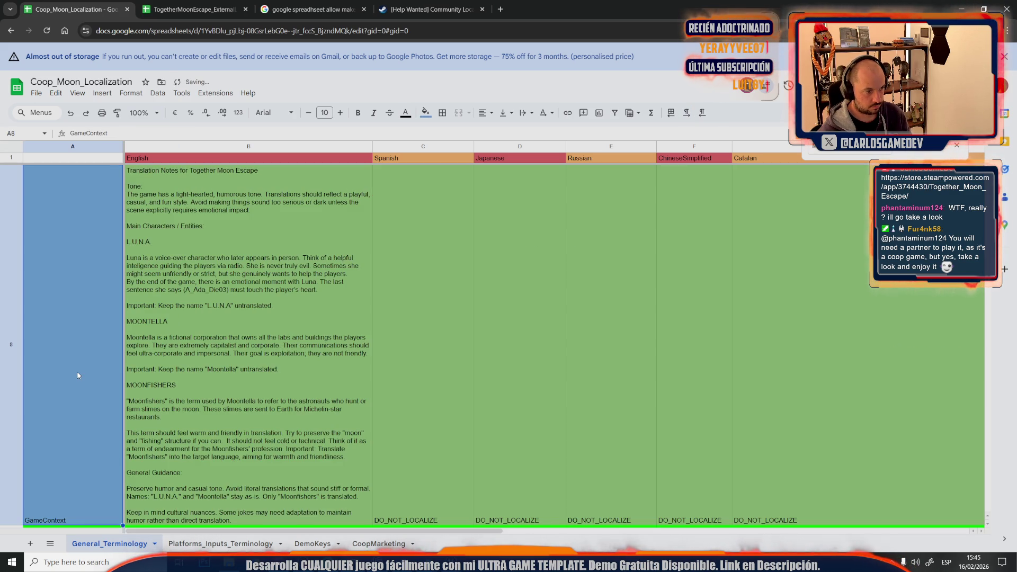
{"action": "left_click", "coordinate": [192, 399]}
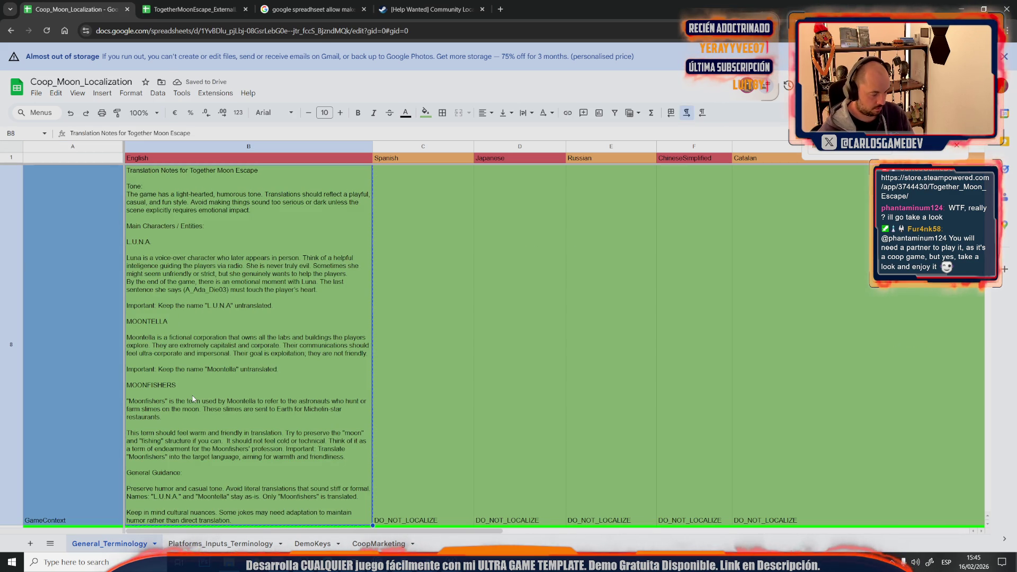
{"action": "left_click", "coordinate": [190, 9]}
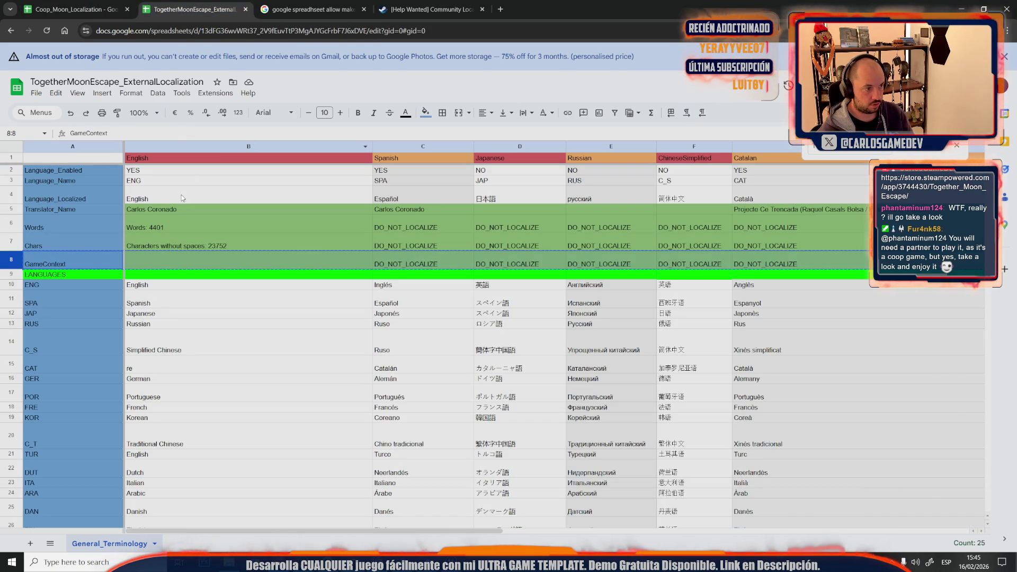
- Paste the updated notes into B8 of the GameContext row, then return to Coop_Moon_Localization
{"action": "left_click", "coordinate": [158, 259]}
{"action": "key", "text": "ctrl+v"}
{"action": "left_click", "coordinate": [482, 361]}
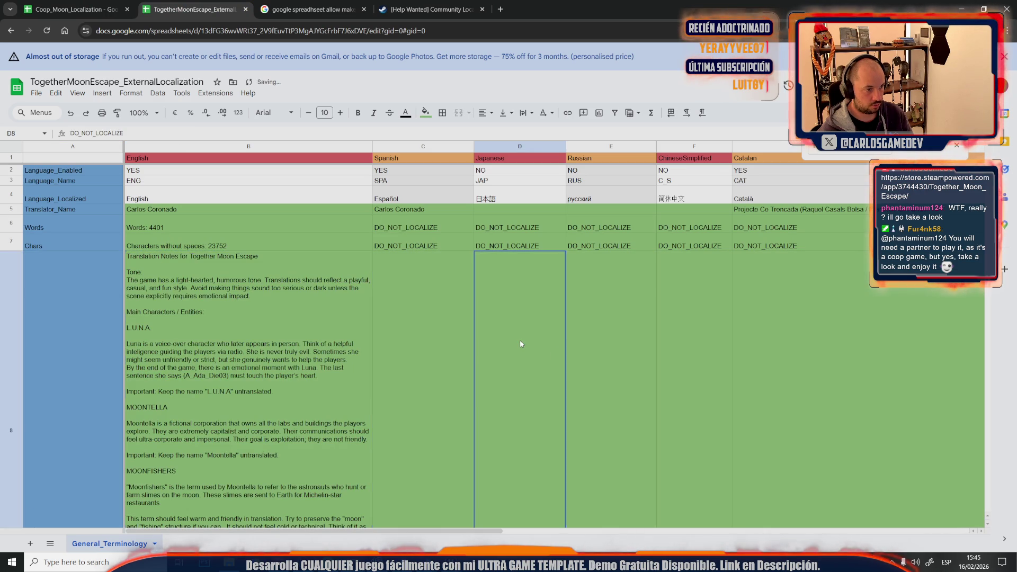
{"action": "scroll", "coordinate": [481, 361], "scroll_direction": "down", "scroll_amount": 5}
{"action": "scroll", "coordinate": [481, 363], "scroll_direction": "up", "scroll_amount": 10}
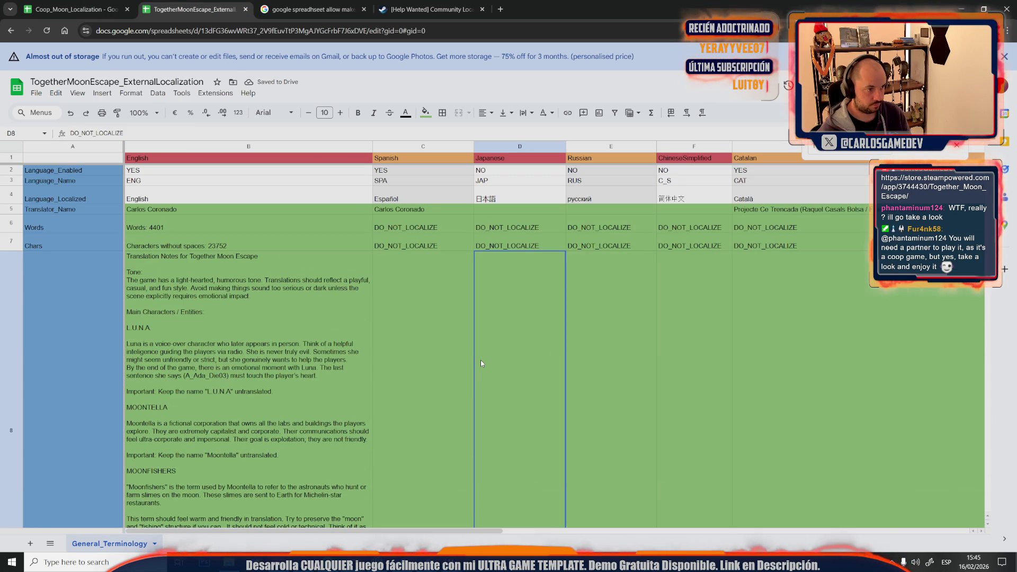
{"action": "scroll", "coordinate": [410, 381], "scroll_direction": "down", "scroll_amount": 4}
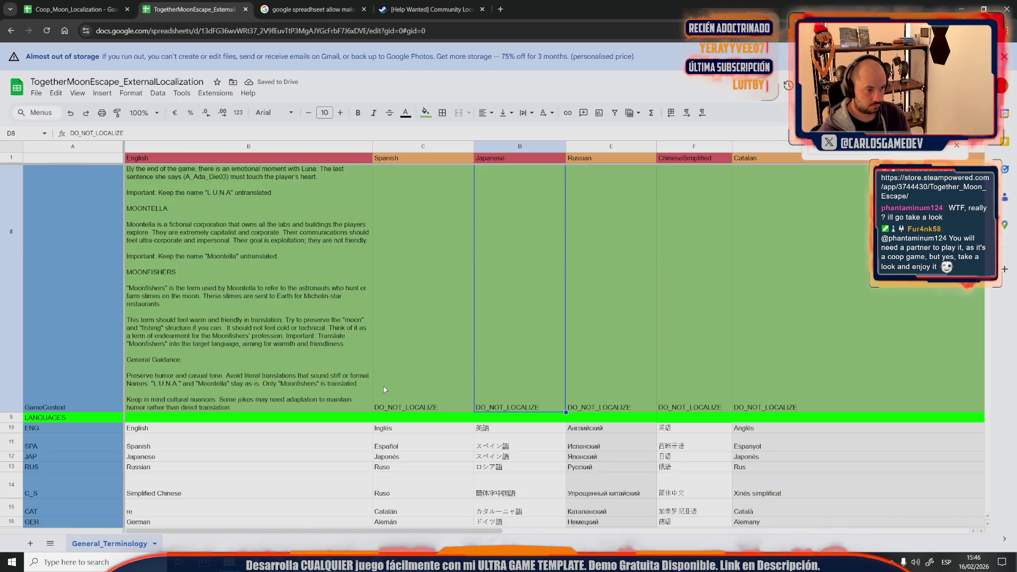
{"action": "scroll", "coordinate": [393, 466], "scroll_direction": "down", "scroll_amount": 5}
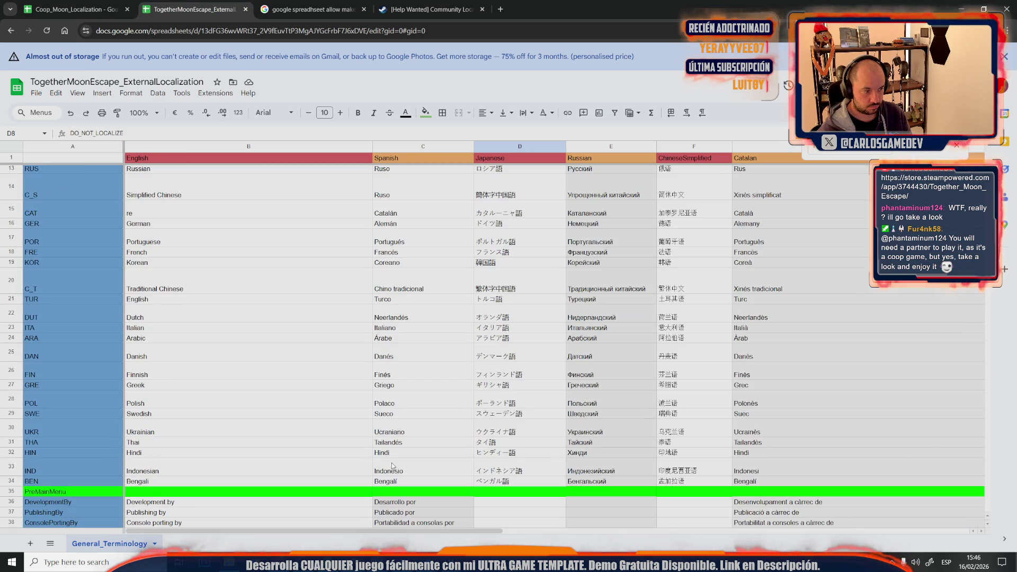
{"action": "key", "text": "ctrl+shift+Tab"}
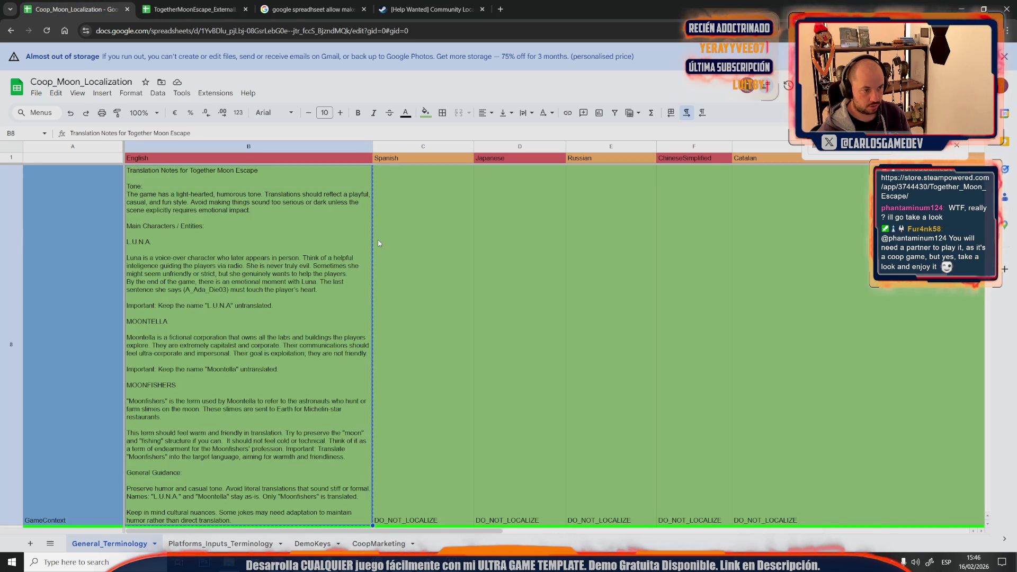
- Download the General_Terminology sheet as a CSV file
{"action": "left_click", "coordinate": [378, 243]}
{"action": "left_click", "coordinate": [36, 93]}
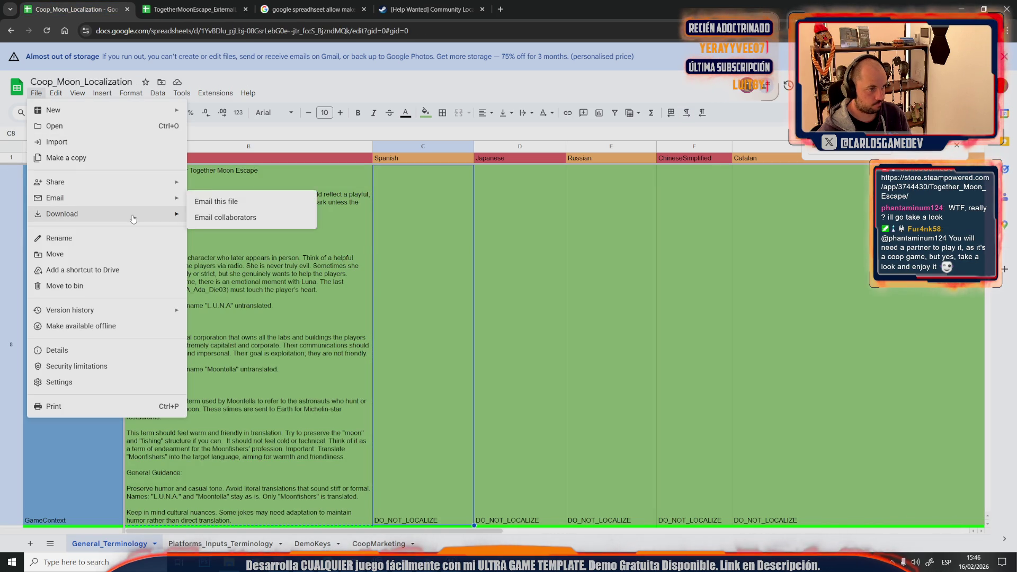
{"action": "left_click", "coordinate": [262, 280]}
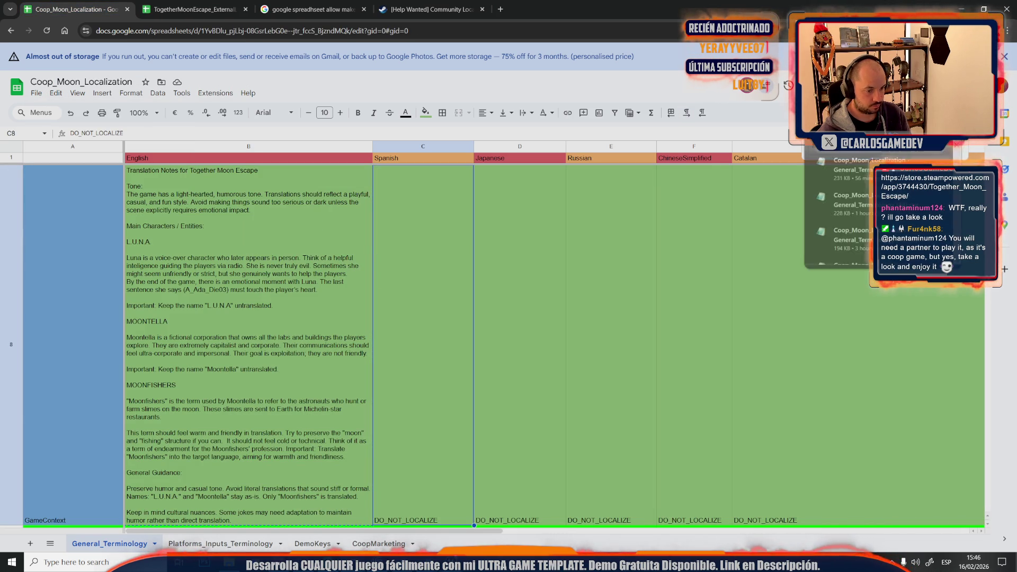
- Bring Unreal Editor forward, showing the Moon-04-Cave-Station level around the MOONTELLA sign
{"action": "mouse_move", "coordinate": [414, 562]}
{"action": "left_click", "coordinate": [469, 511]}
{"action": "left_click_drag", "start_coordinate": [505, 273], "coordinate": [470, 136]}
{"action": "key", "text": "super"}
- Search the Content folder for 'localiz' in the Content Drawer
{"action": "left_click_drag", "start_coordinate": [566, 176], "coordinate": [530, 159]}
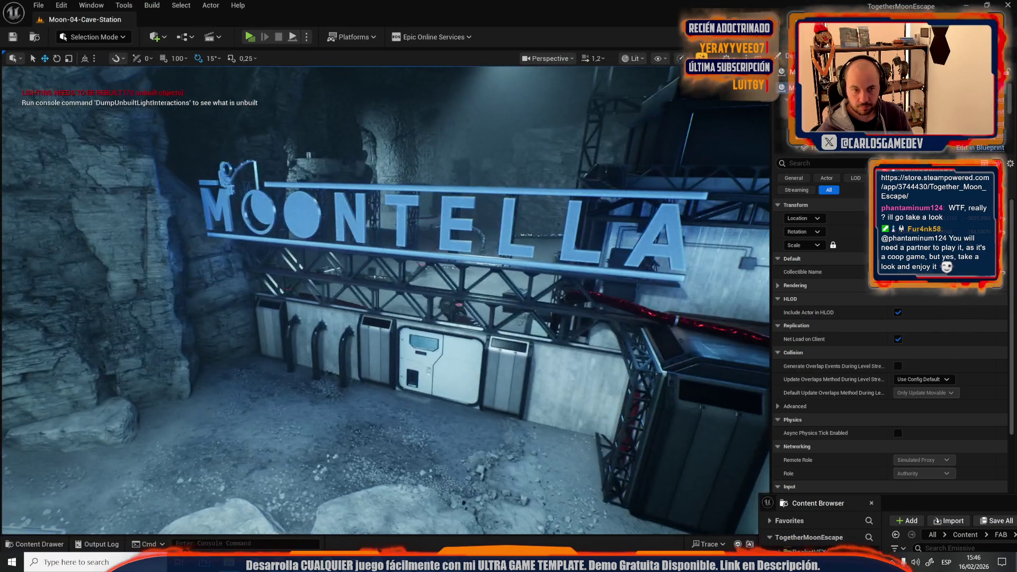
{"action": "key", "text": "ctrl+space"}
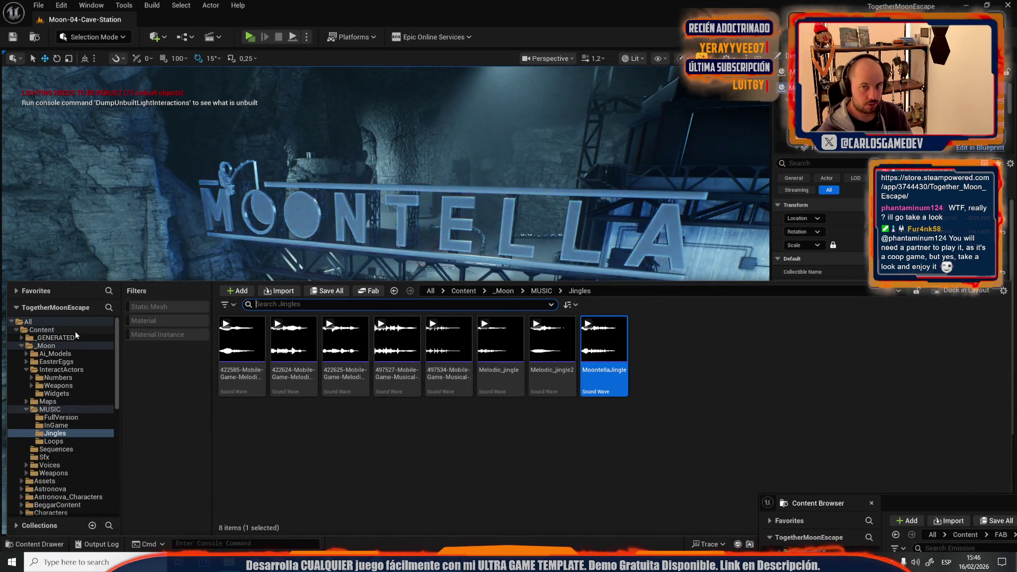
{"action": "left_click", "coordinate": [41, 330]}
{"action": "left_click", "coordinate": [292, 303]}
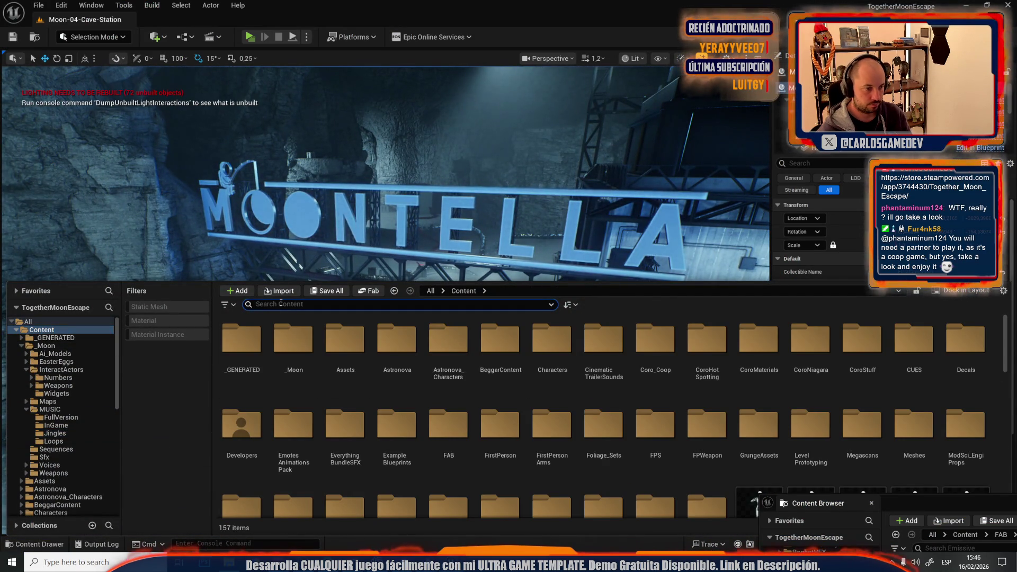
{"action": "type", "text": "localiz"}
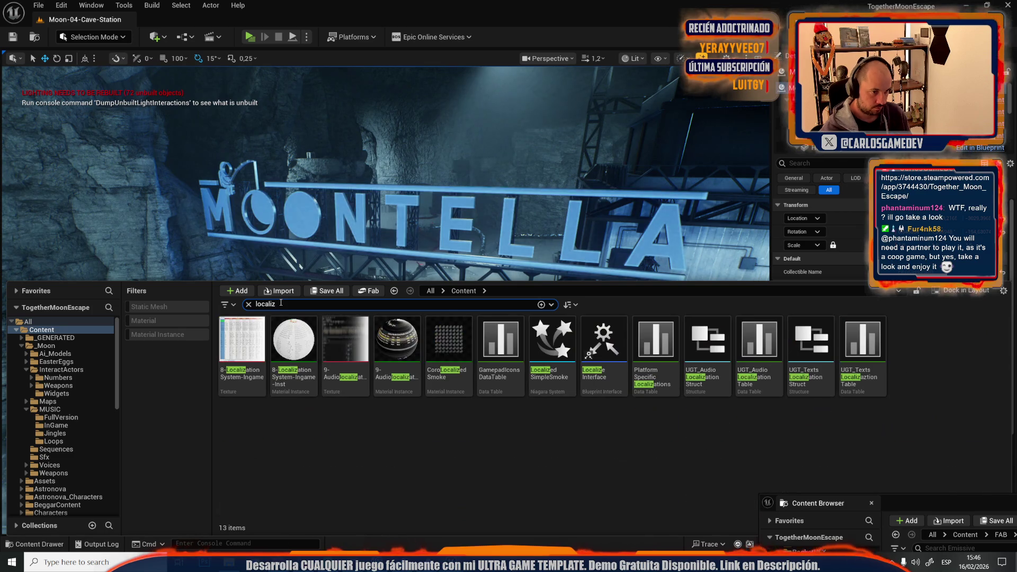
- Reimport UGT_TextsLocalizationTable from General_Terminology (48).csv, then go back to the spreadsheet
{"action": "right_click", "coordinate": [857, 355]}
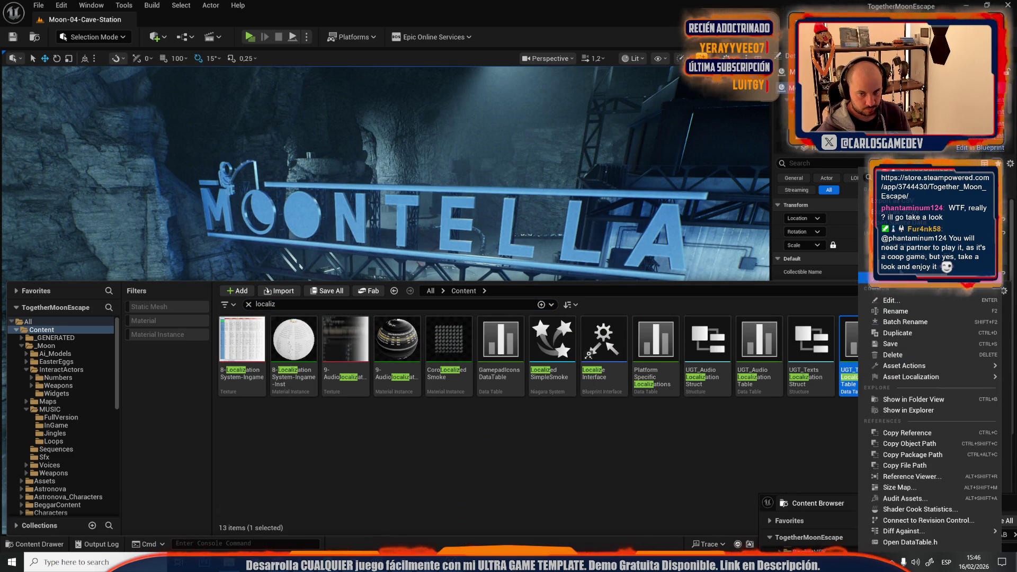
{"action": "left_click", "coordinate": [866, 256]}
{"action": "double_click", "coordinate": [295, 81]}
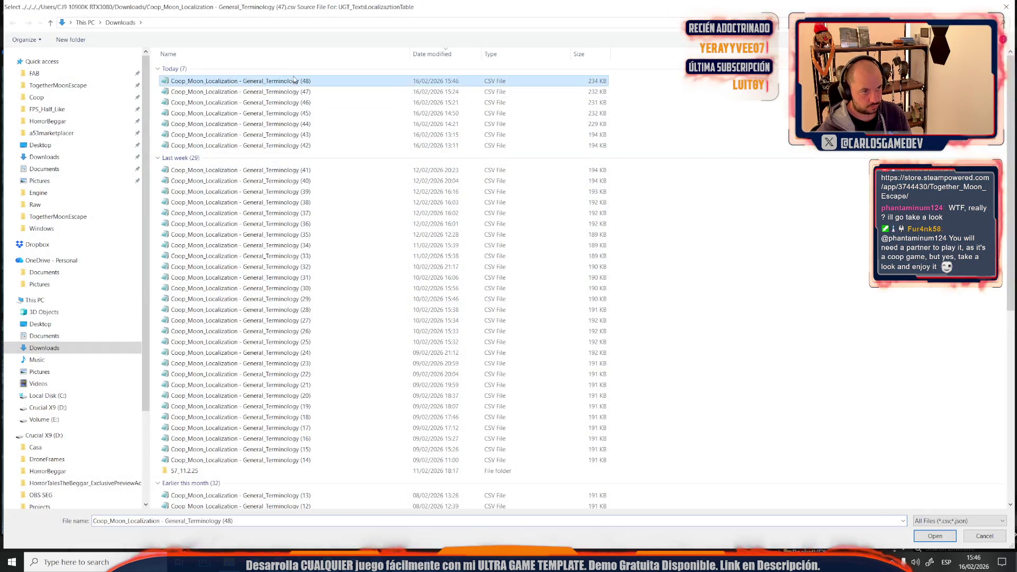
{"action": "mouse_move", "coordinate": [353, 561]}
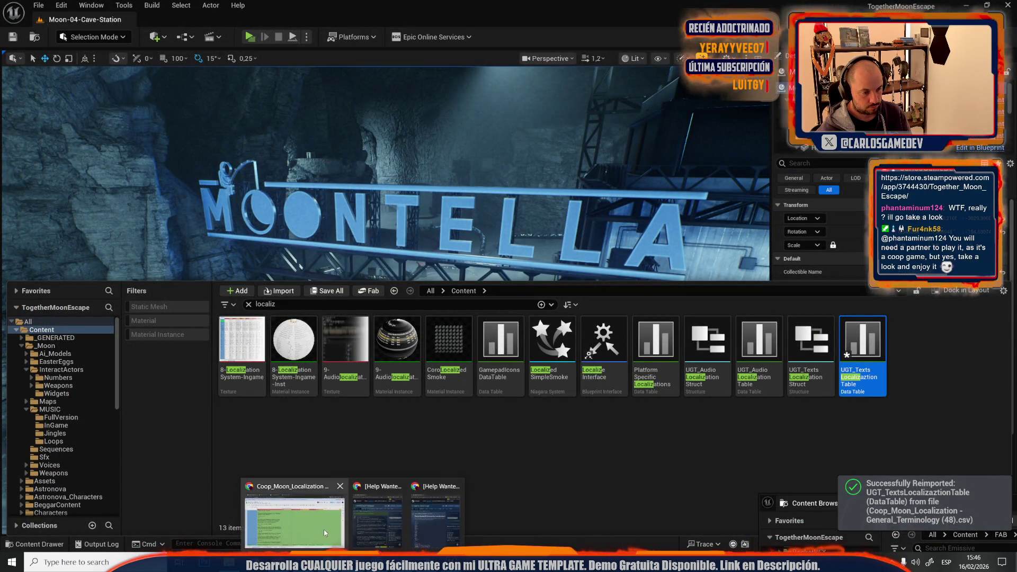
{"action": "left_click", "coordinate": [295, 522]}
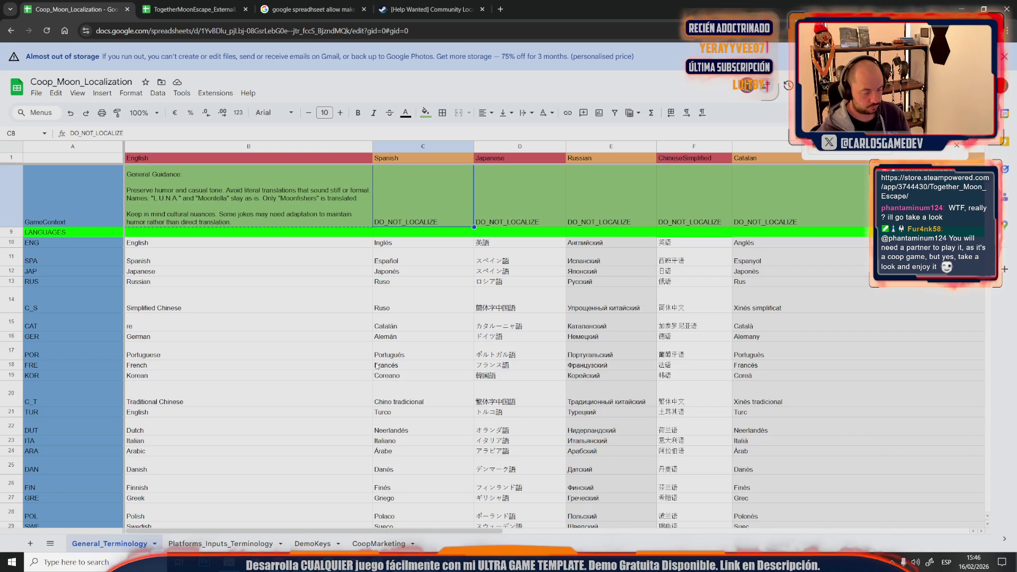
- Check the French entry in B18 and translator details in B5, then open the Steam localization thread
{"action": "left_click", "coordinate": [370, 365]}
{"action": "scroll", "coordinate": [371, 370], "scroll_direction": "down", "scroll_amount": 5}
{"action": "scroll", "coordinate": [372, 370], "scroll_direction": "up", "scroll_amount": 3}
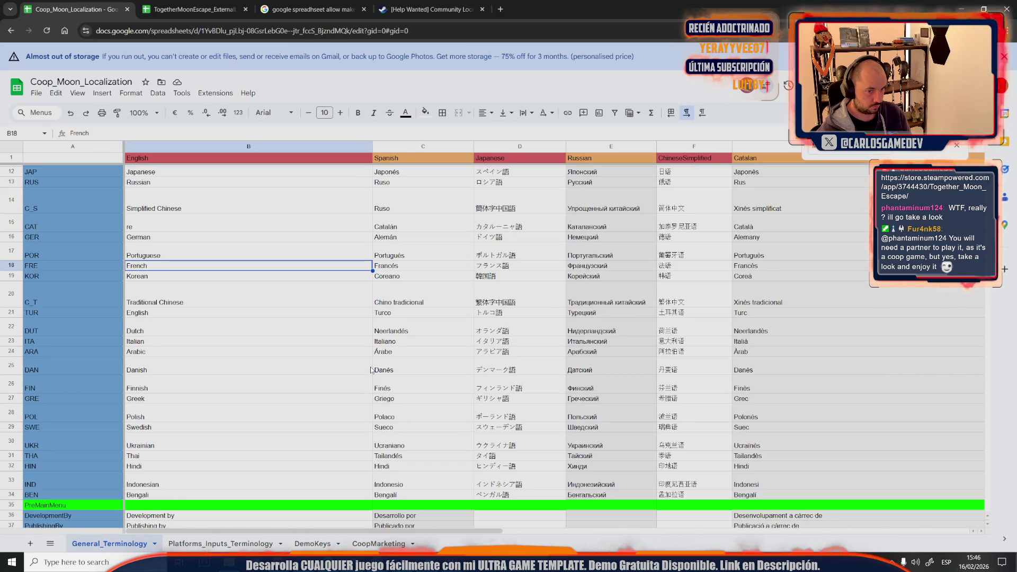
{"action": "mouse_move", "coordinate": [398, 531]}
{"action": "left_mouse_down"}
{"action": "mouse_move", "coordinate": [748, 532]}
{"action": "mouse_move", "coordinate": [609, 522]}
{"action": "mouse_move", "coordinate": [312, 456]}
{"action": "left_mouse_up"}
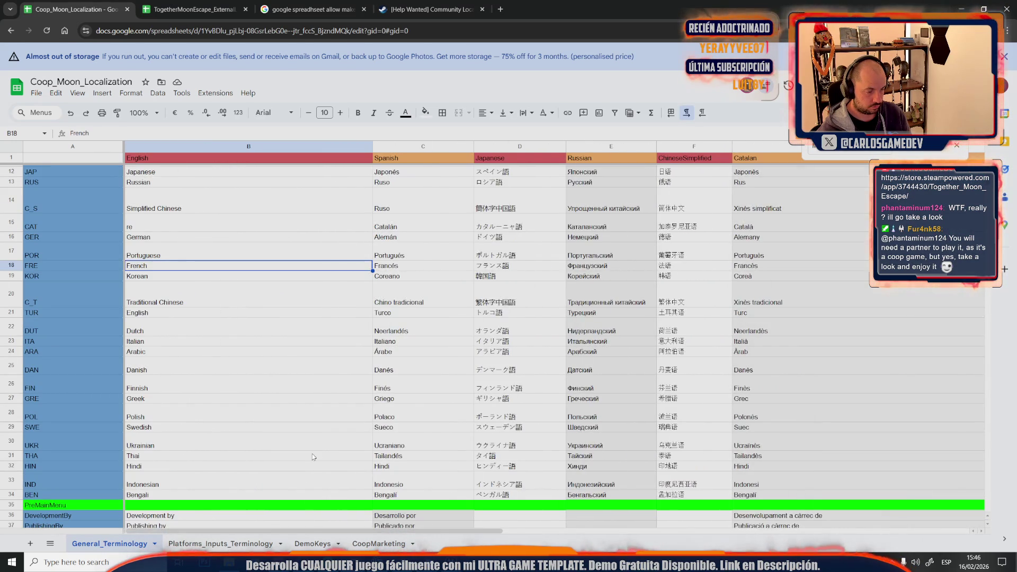
{"action": "scroll", "coordinate": [312, 457], "scroll_direction": "up", "scroll_amount": 5}
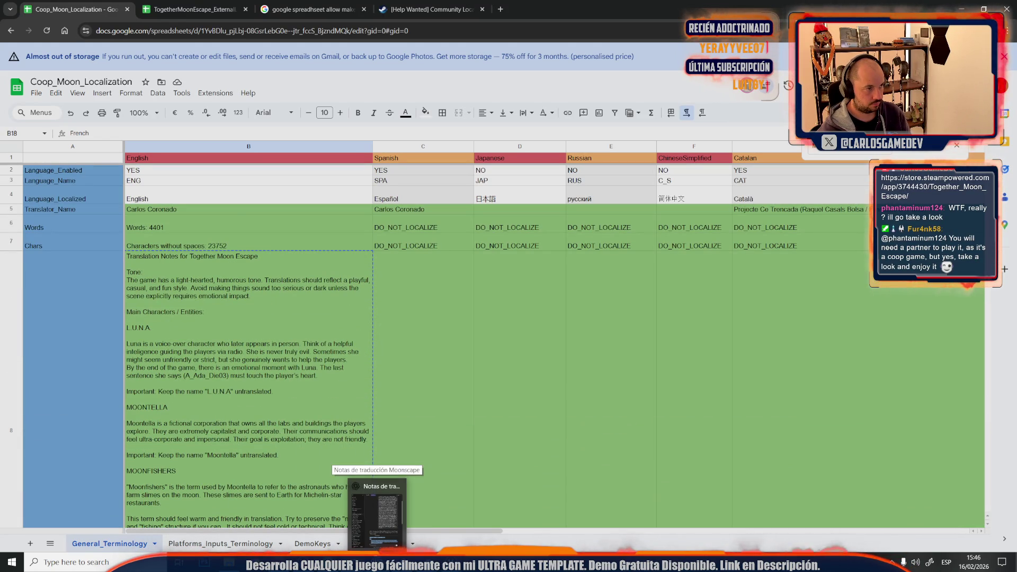
{"action": "left_click", "coordinate": [233, 212]}
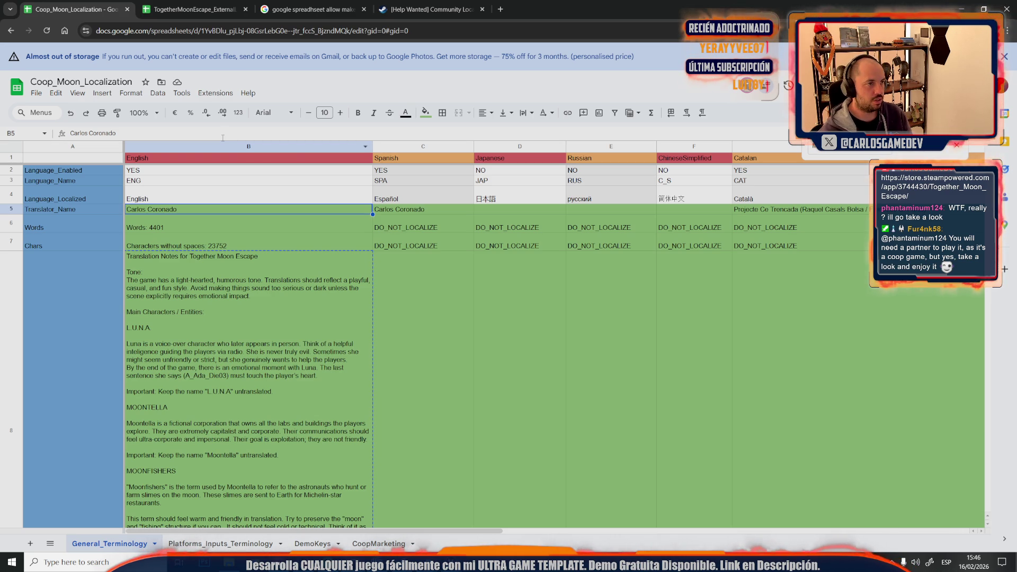
{"action": "left_click", "coordinate": [422, 6]}
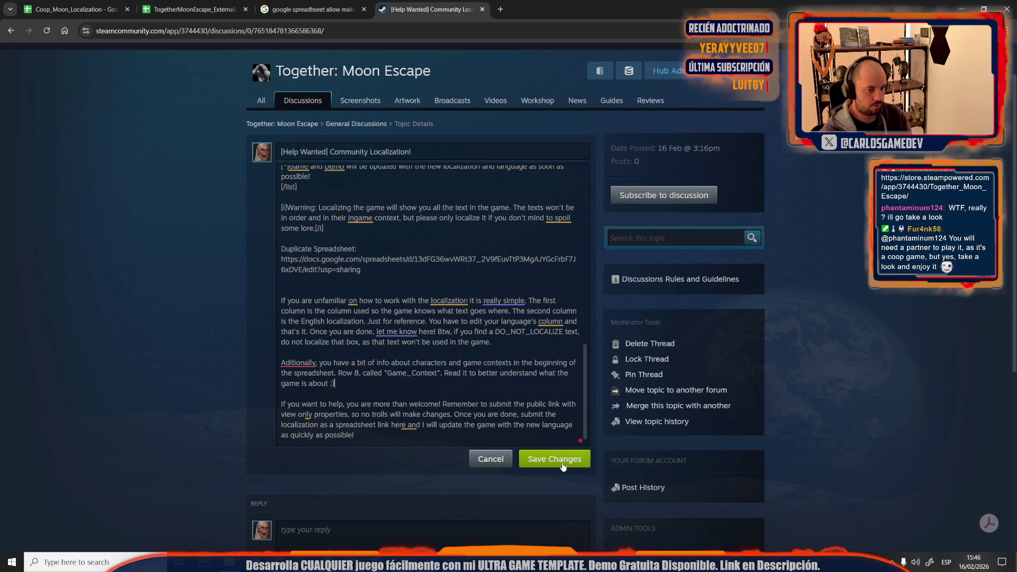
- Correct the misspelling to 'Additionally' and save the post's changes
{"action": "right_click", "coordinate": [298, 363]}
{"action": "left_click", "coordinate": [308, 431]}
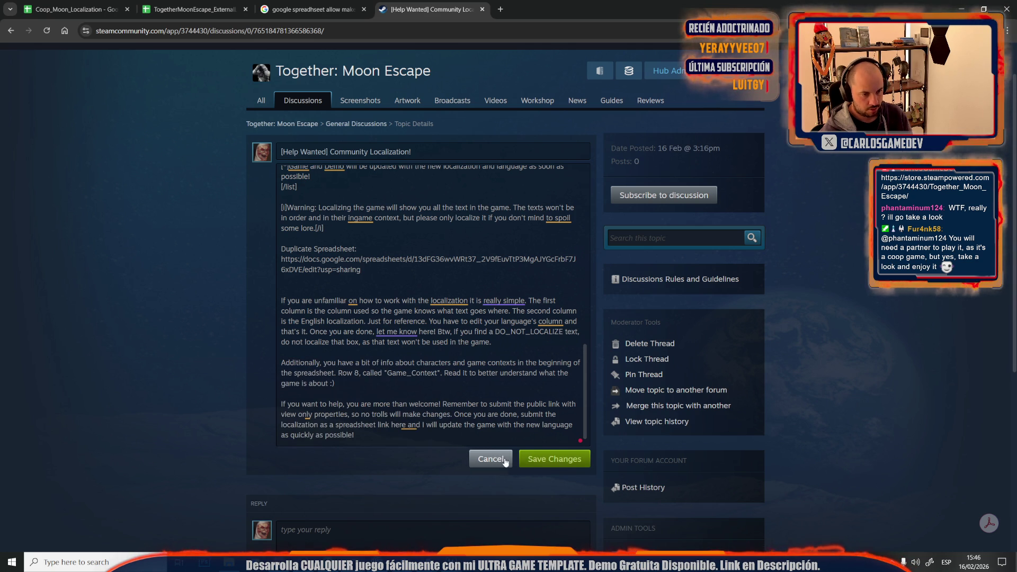
{"action": "left_click", "coordinate": [542, 468]}
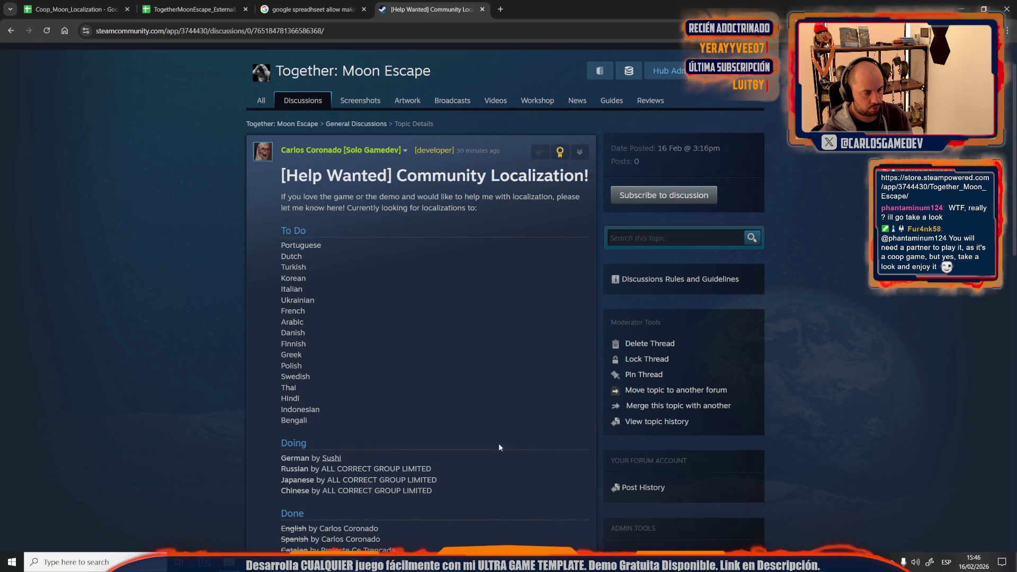
- Review the thread's To Do, Doing and Done language lists
{"action": "scroll", "coordinate": [498, 442], "scroll_direction": "down", "scroll_amount": 15}
{"action": "scroll", "coordinate": [185, 462], "scroll_direction": "up", "scroll_amount": 15}
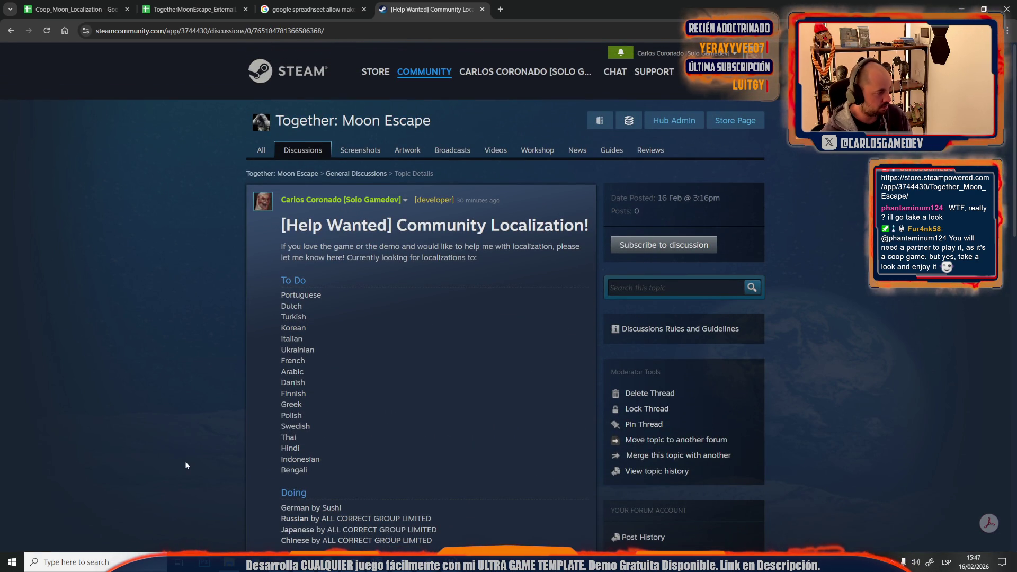
{"action": "scroll", "coordinate": [185, 465], "scroll_direction": "down", "scroll_amount": 10}
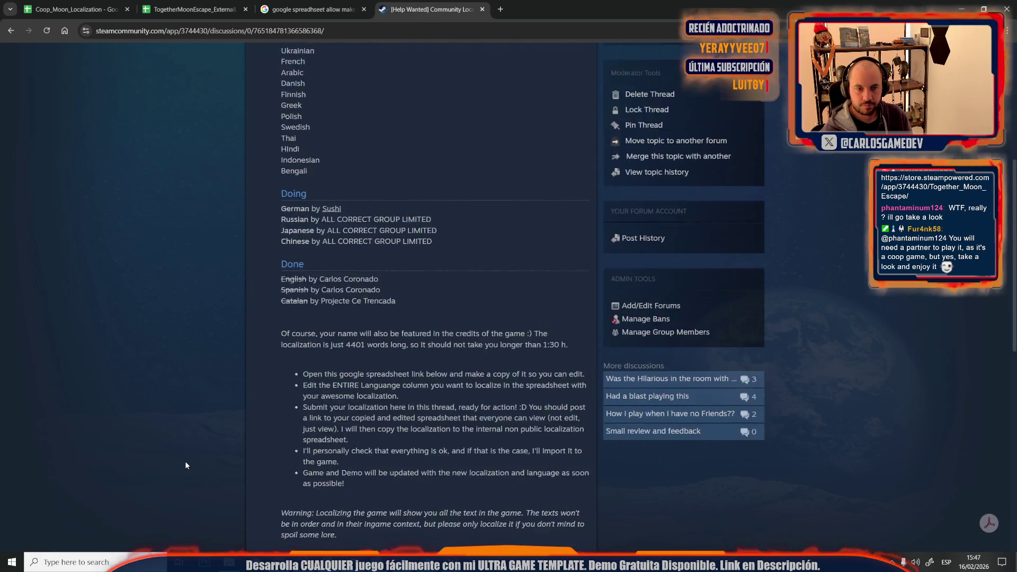
{"action": "scroll", "coordinate": [185, 465], "scroll_direction": "up", "scroll_amount": 5}
{"action": "scroll", "coordinate": [185, 466], "scroll_direction": "up", "scroll_amount": 5}
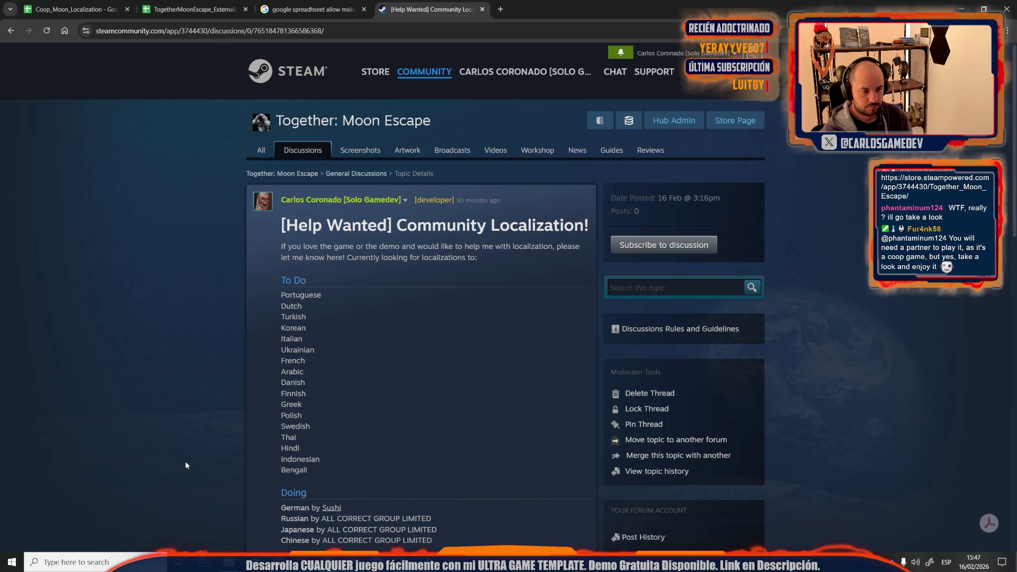
{"action": "scroll", "coordinate": [185, 465], "scroll_direction": "down", "scroll_amount": 8}
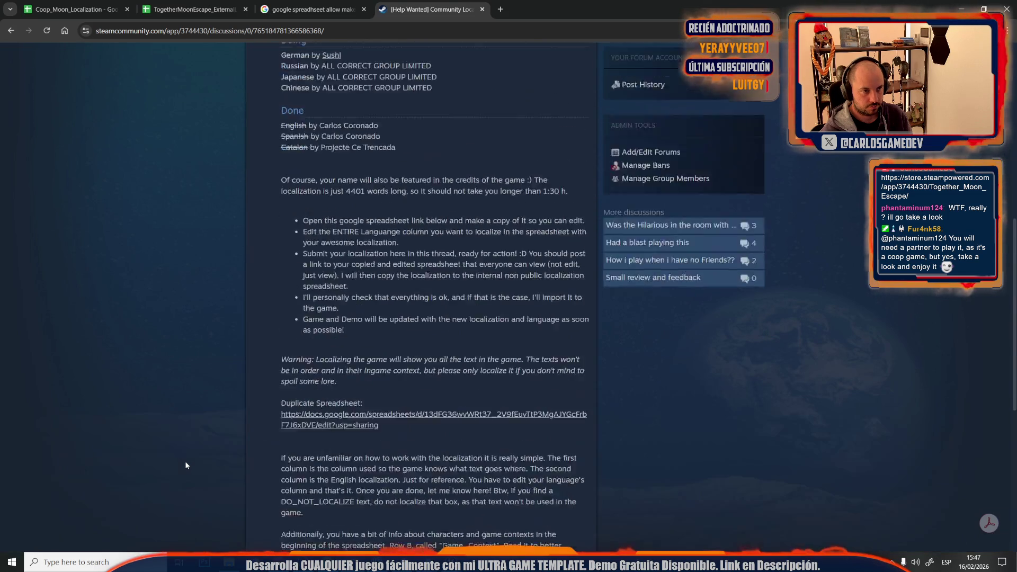
{"action": "scroll", "coordinate": [186, 465], "scroll_direction": "up", "scroll_amount": 8}
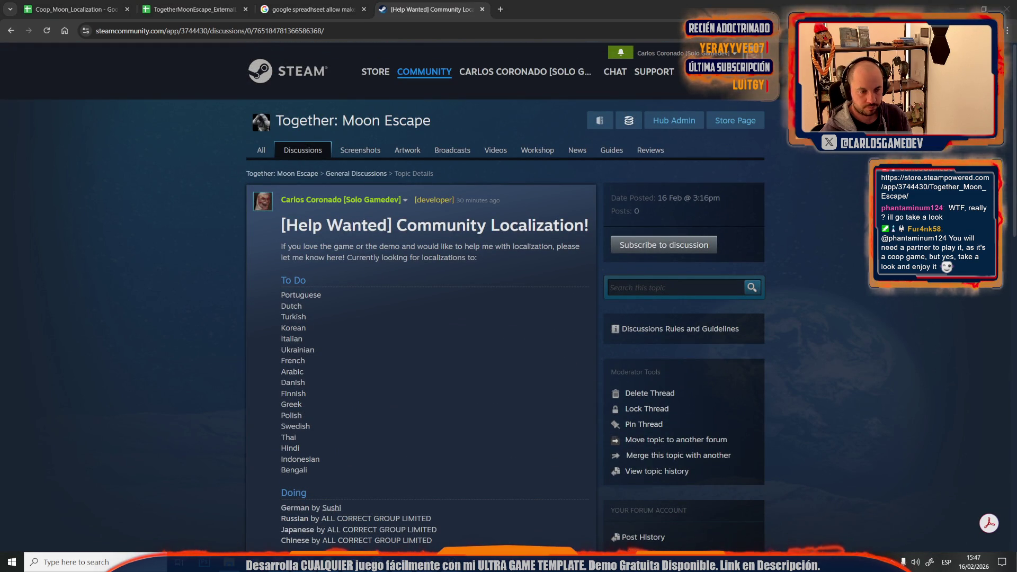
- Package the project for Windows into the confirmed output folder and show the output log
{"action": "mouse_move", "coordinate": [424, 563]}
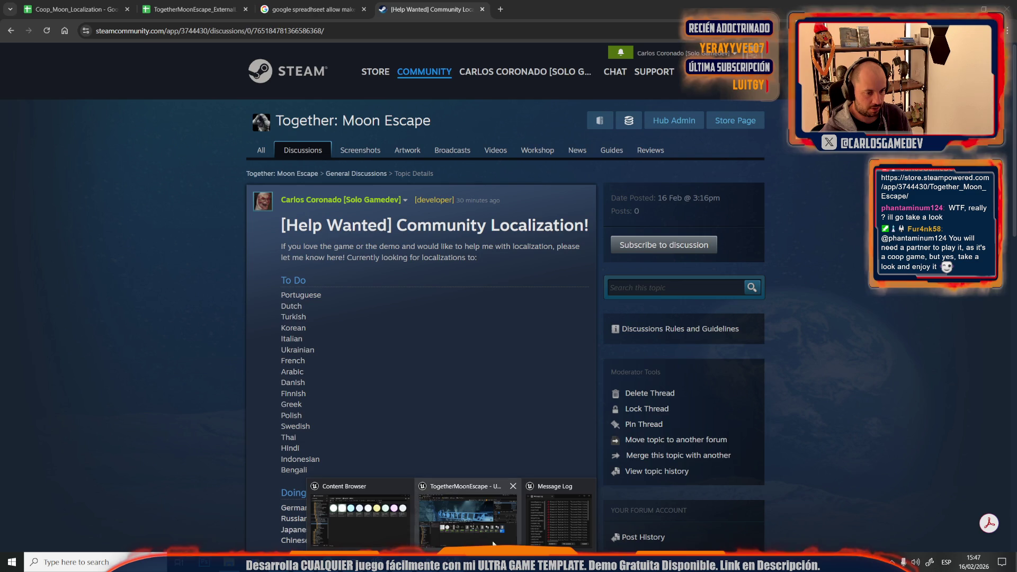
{"action": "left_click", "coordinate": [429, 516]}
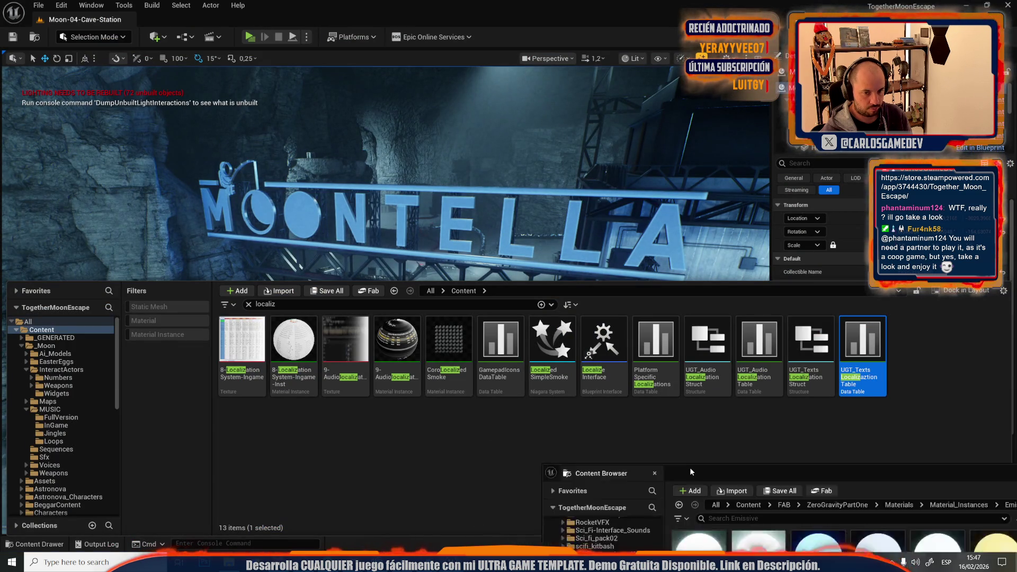
{"action": "left_click", "coordinate": [352, 36]}
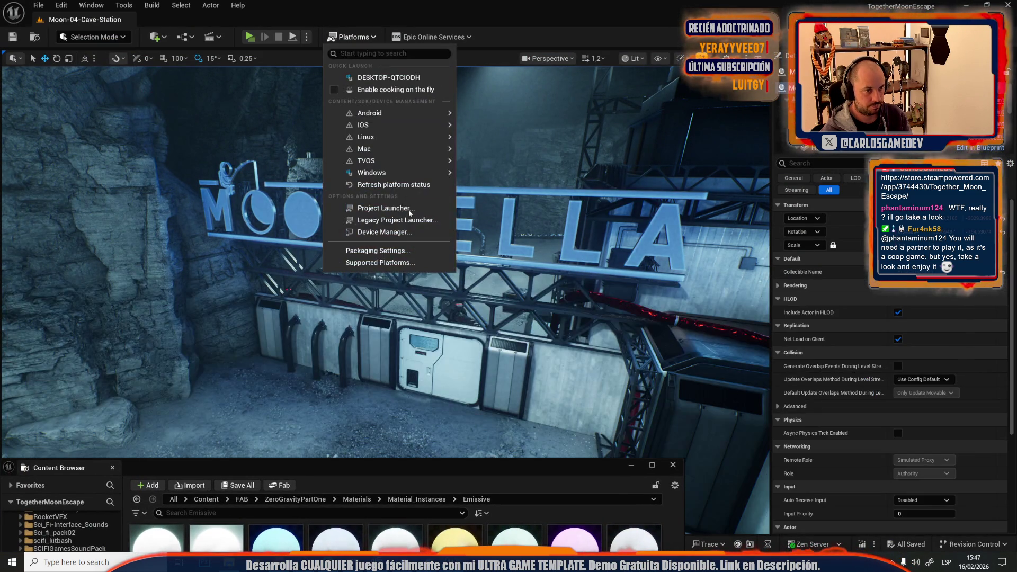
{"action": "mouse_move", "coordinate": [430, 174]}
{"action": "left_click", "coordinate": [480, 200]}
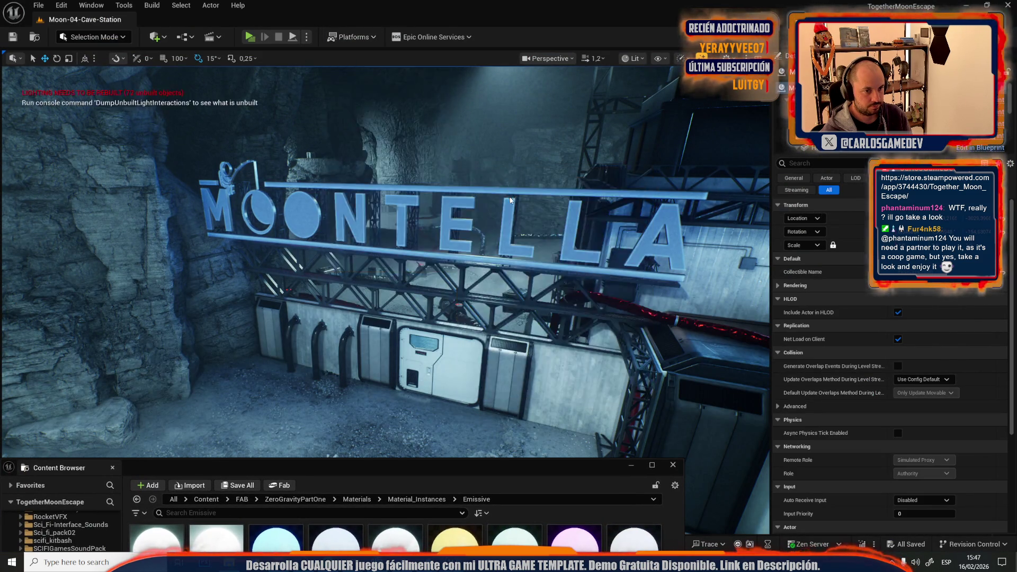
{"action": "left_click", "coordinate": [920, 536]}
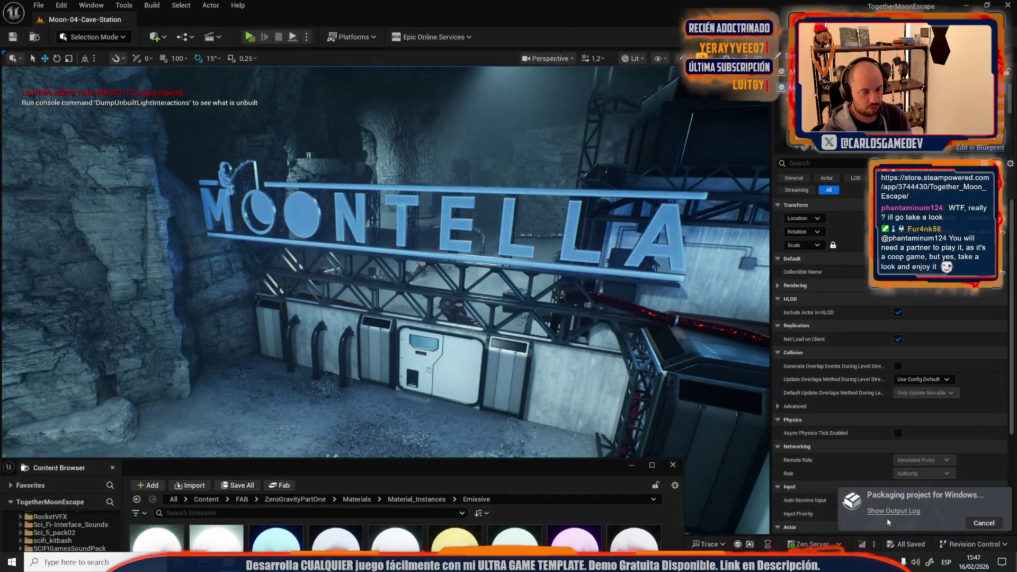
{"action": "left_click", "coordinate": [895, 512]}
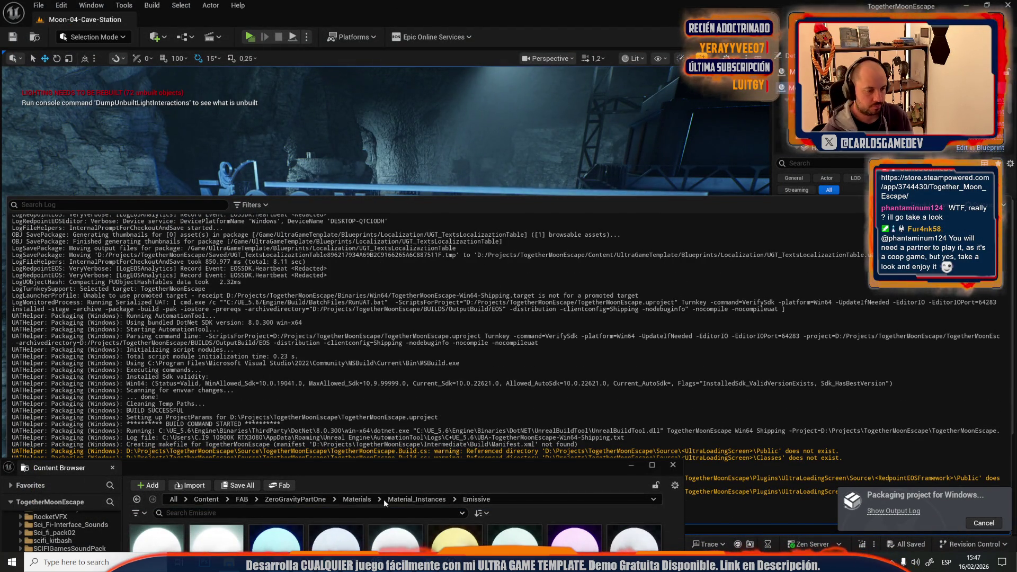
- Go to the game's Steam discussions list, then return to the Unreal editor
{"action": "mouse_move", "coordinate": [353, 563]}
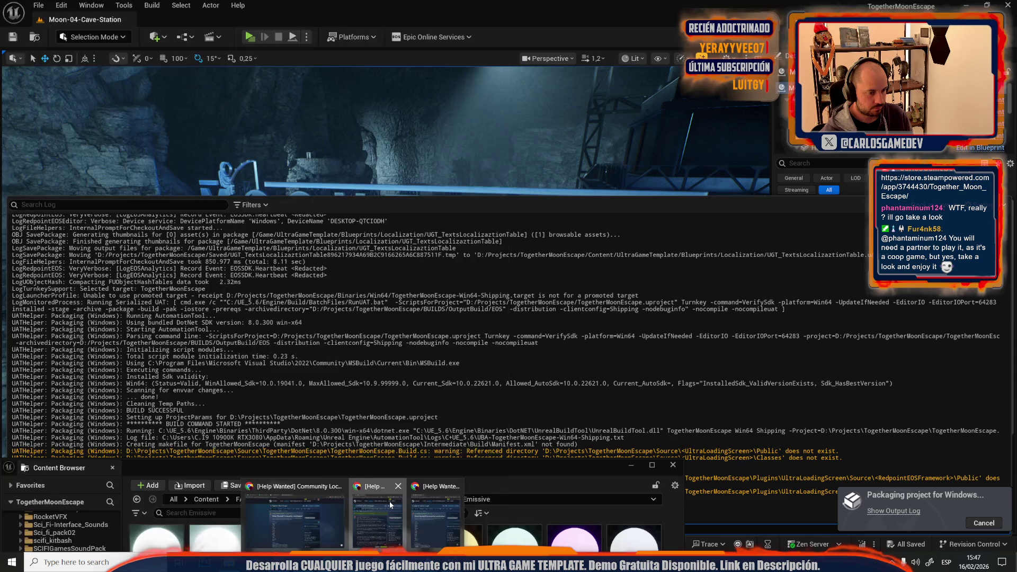
{"action": "left_click", "coordinate": [377, 513]}
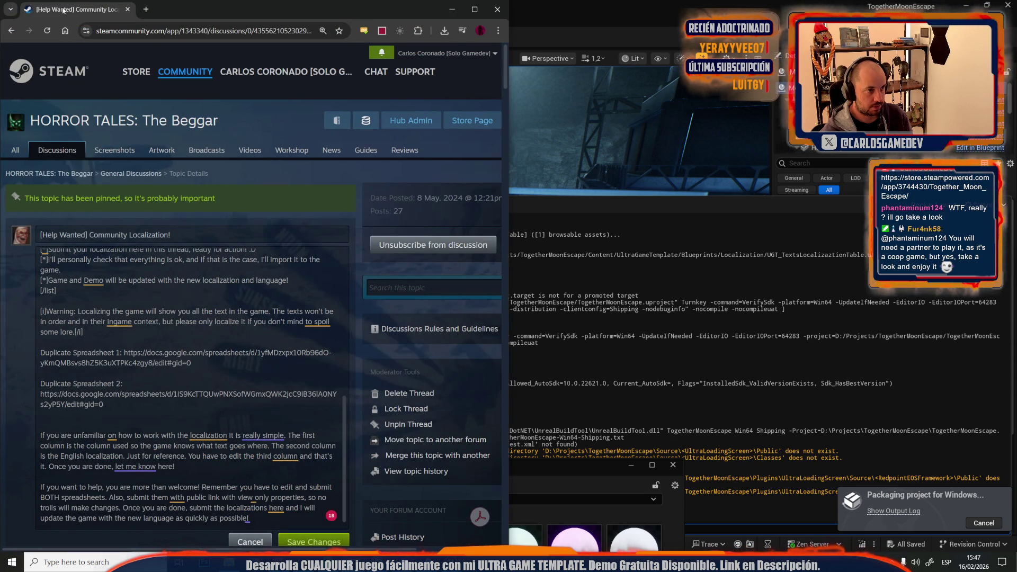
{"action": "left_click", "coordinate": [56, 151]}
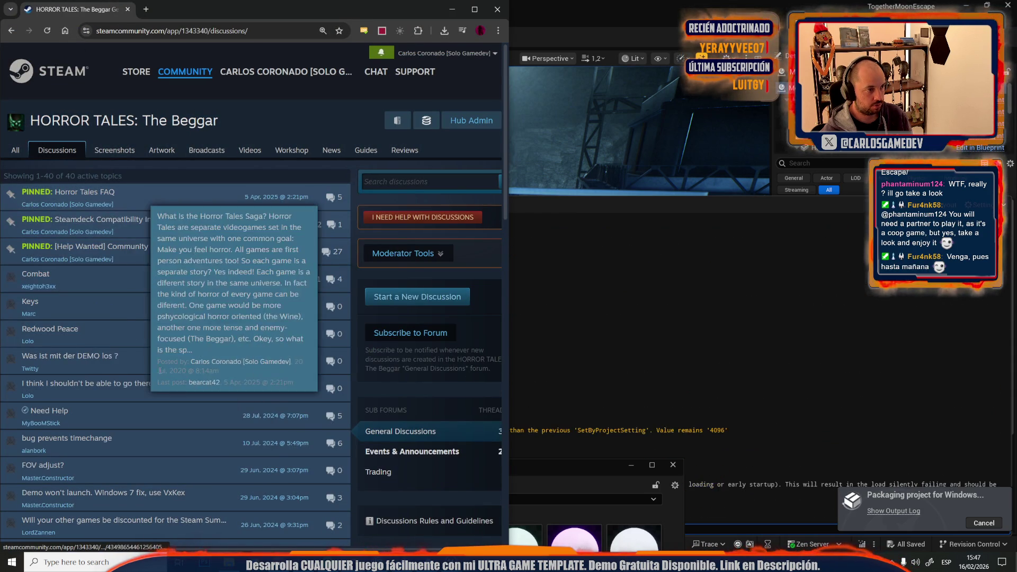
{"action": "mouse_move", "coordinate": [116, 276]}
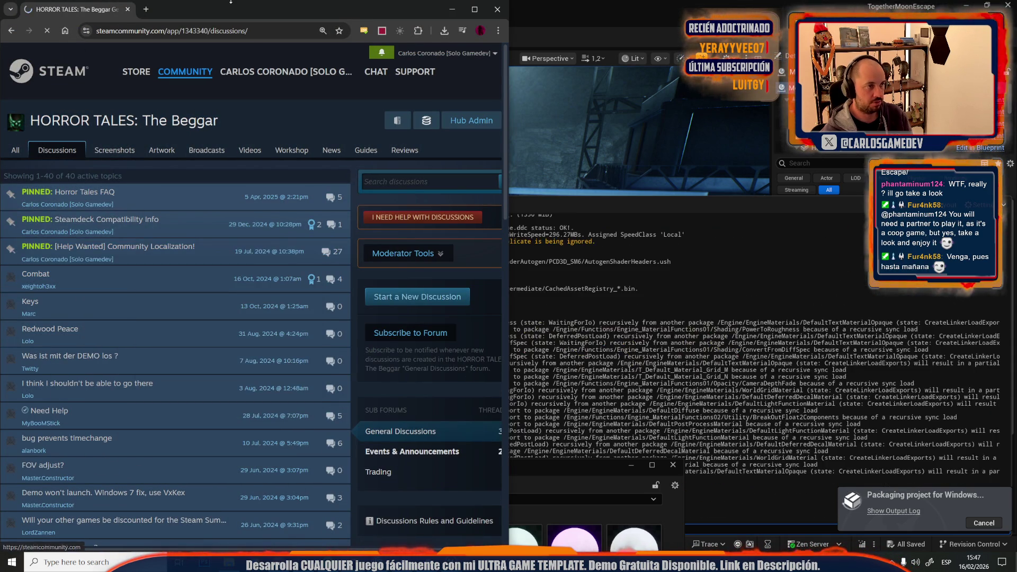
{"action": "key", "text": "alt+Tab"}
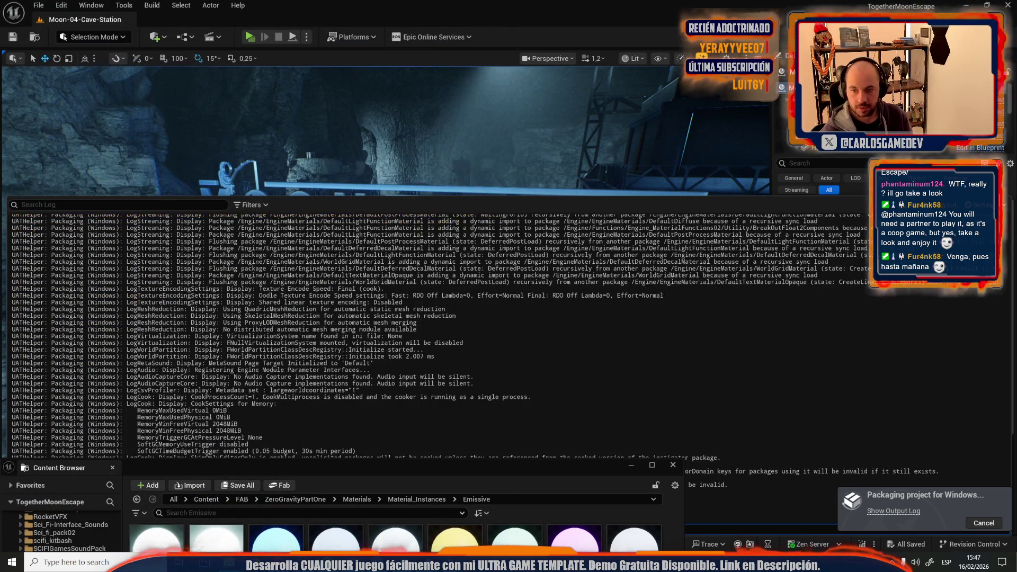
- Hide the Output Log and fly the camera over the cave floor back toward the sign
{"action": "key", "text": "ctrl+grave"}
{"action": "left_click_drag", "start_coordinate": [331, 303], "coordinate": [330, 254]}
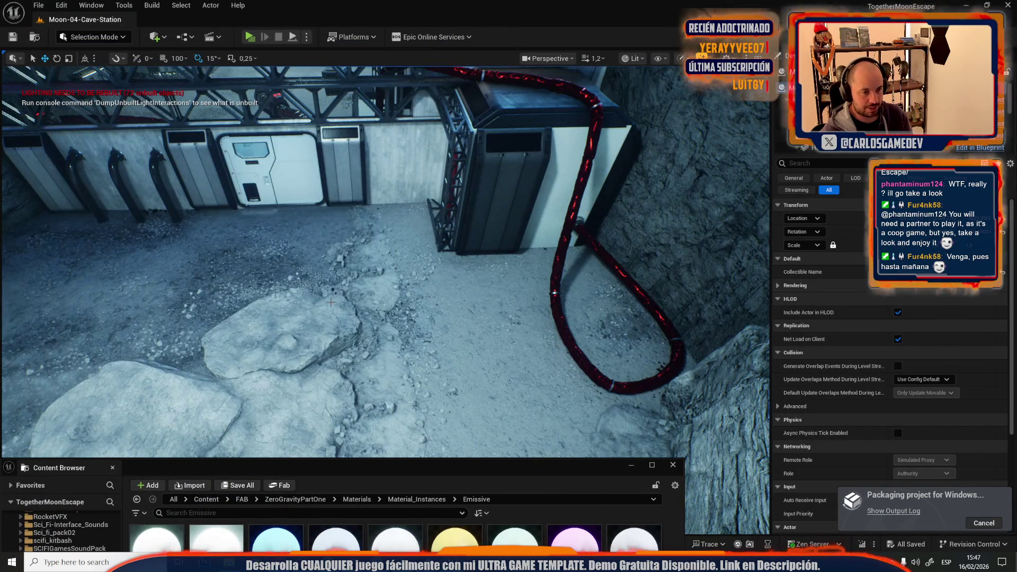
{"action": "mouse_move", "coordinate": [331, 302]}
{"action": "left_mouse_down"}
{"action": "mouse_move", "coordinate": [330, 243]}
{"action": "mouse_move", "coordinate": [370, 254]}
{"action": "mouse_move", "coordinate": [340, 299]}
{"action": "left_mouse_up"}
{"action": "scroll", "coordinate": [385, 261], "scroll_direction": "up", "scroll_amount": 2}
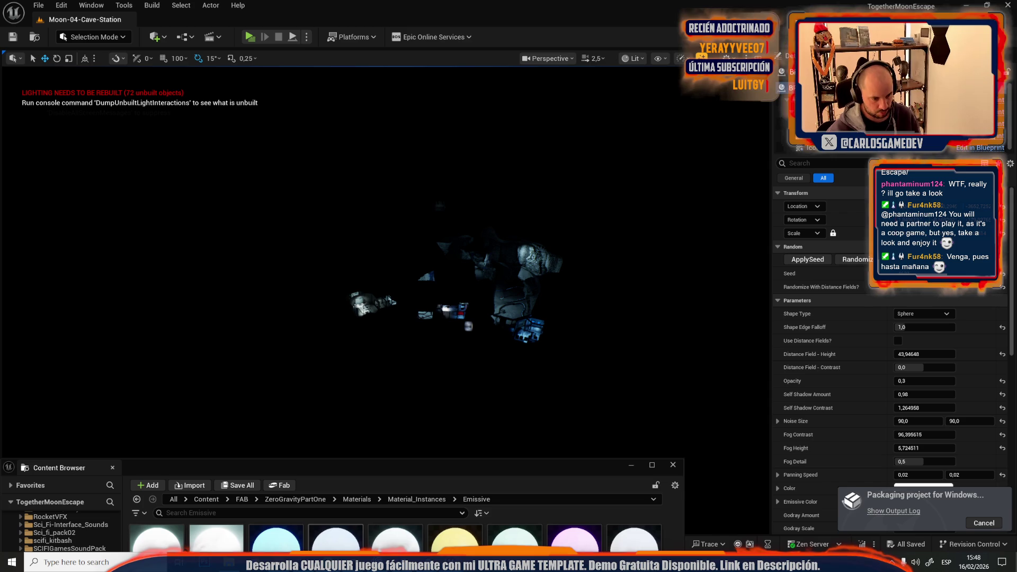
- Bring the Steam localization thread forward and scroll through it again
{"action": "mouse_move", "coordinate": [350, 562]}
{"action": "left_click", "coordinate": [377, 506]}
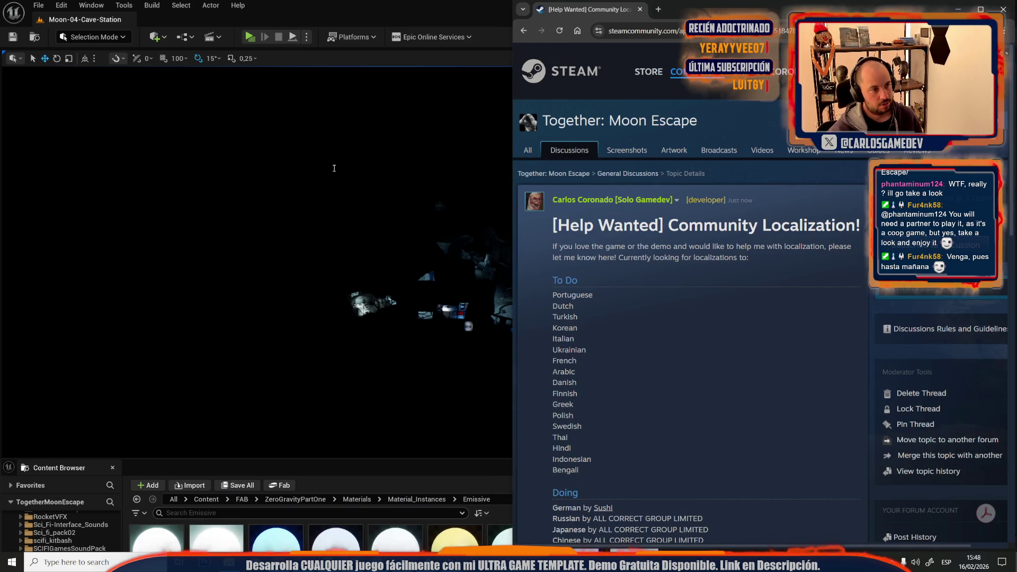
{"action": "scroll", "coordinate": [744, 100], "scroll_direction": "down", "scroll_amount": 7}
{"action": "scroll", "coordinate": [744, 99], "scroll_direction": "up", "scroll_amount": 6}
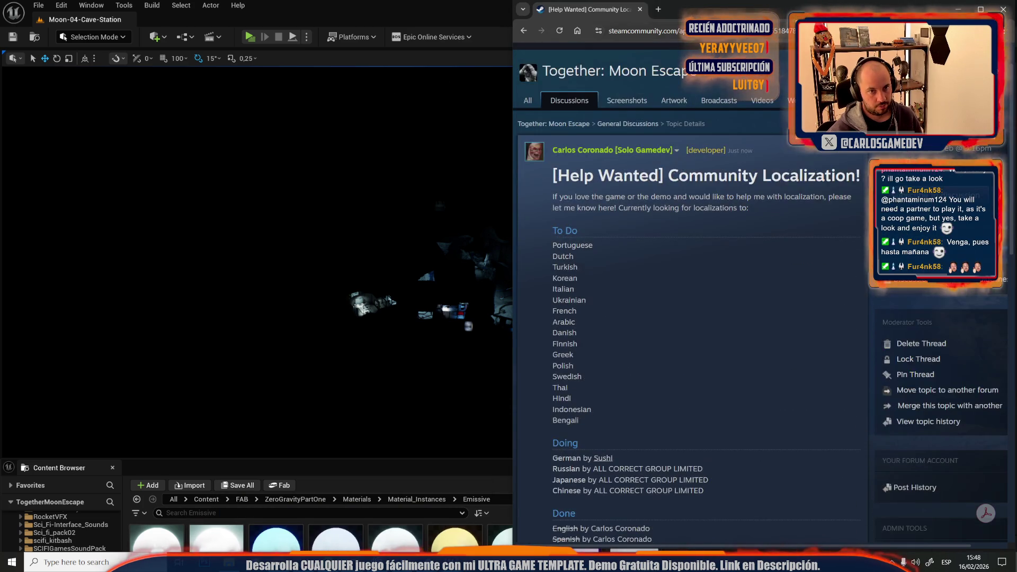
- Open fab.com in a new browser tab and try to maximize its window
{"action": "left_click", "coordinate": [659, 9]}
{"action": "type", "text": "fab.com"}
{"action": "left_click", "coordinate": [628, 51]}
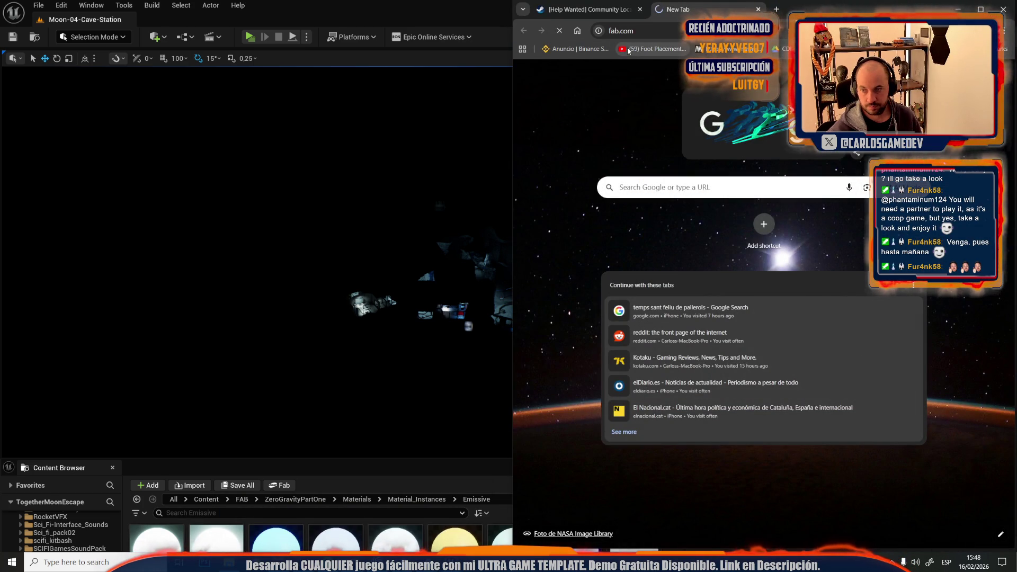
{"action": "key", "text": "super+Down"}
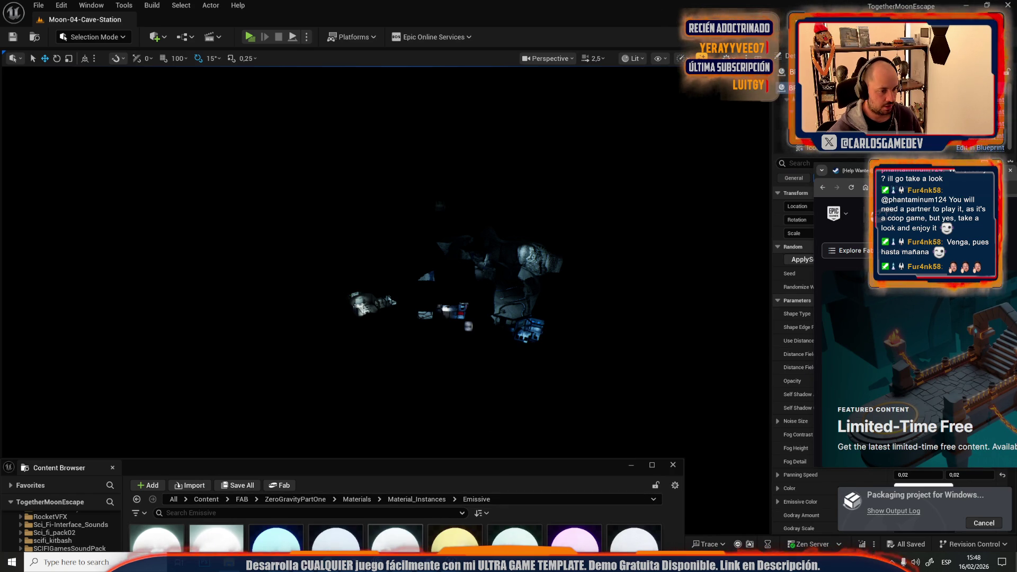
{"action": "mouse_move", "coordinate": [118, 562]}
{"action": "right_click", "coordinate": [470, 507]}
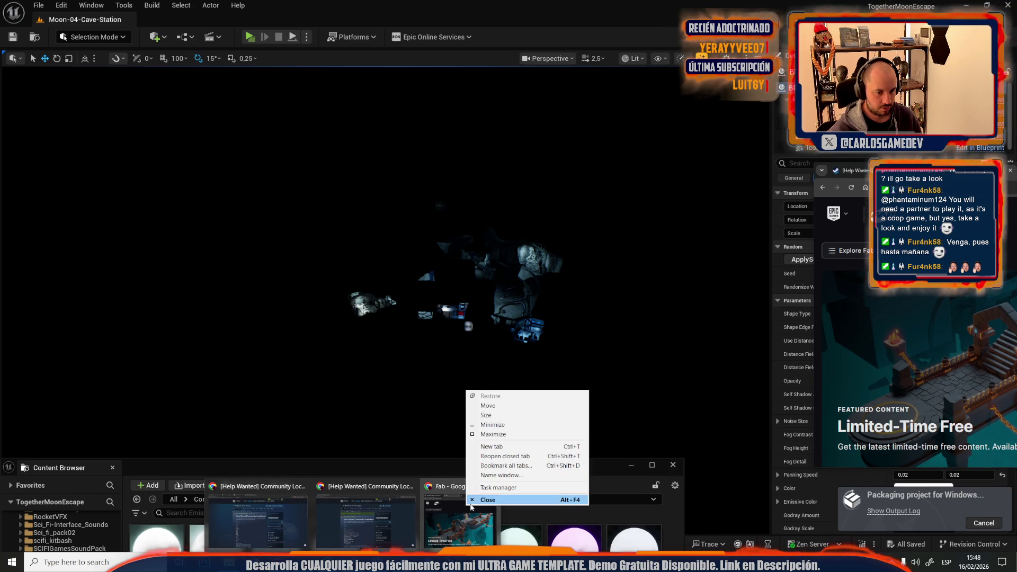
{"action": "left_click", "coordinate": [495, 435]}
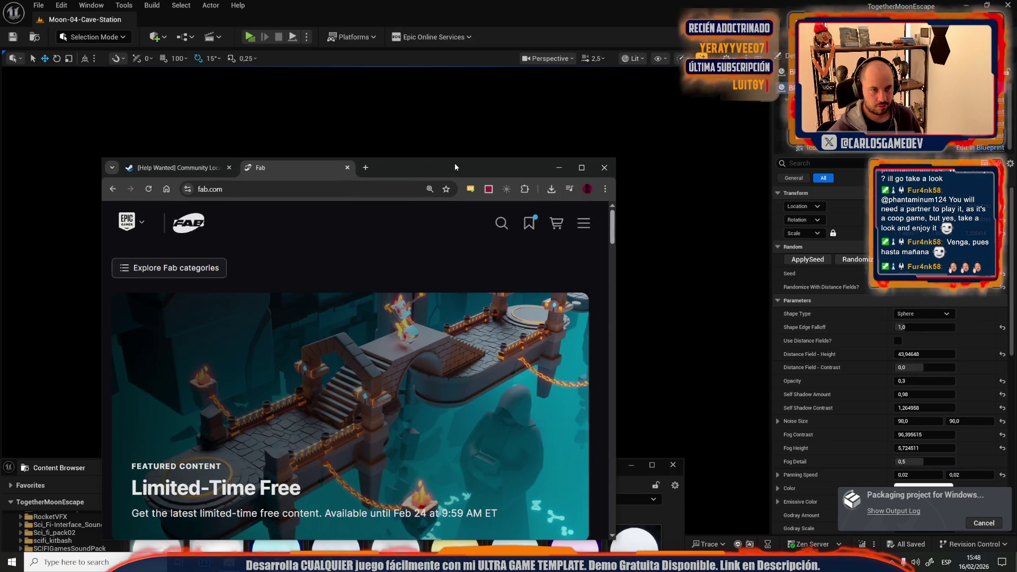
- Maximize the window, search Fab for 'fishing rod', then add 'sci fi' and browse results
{"action": "double_click", "coordinate": [455, 165]}
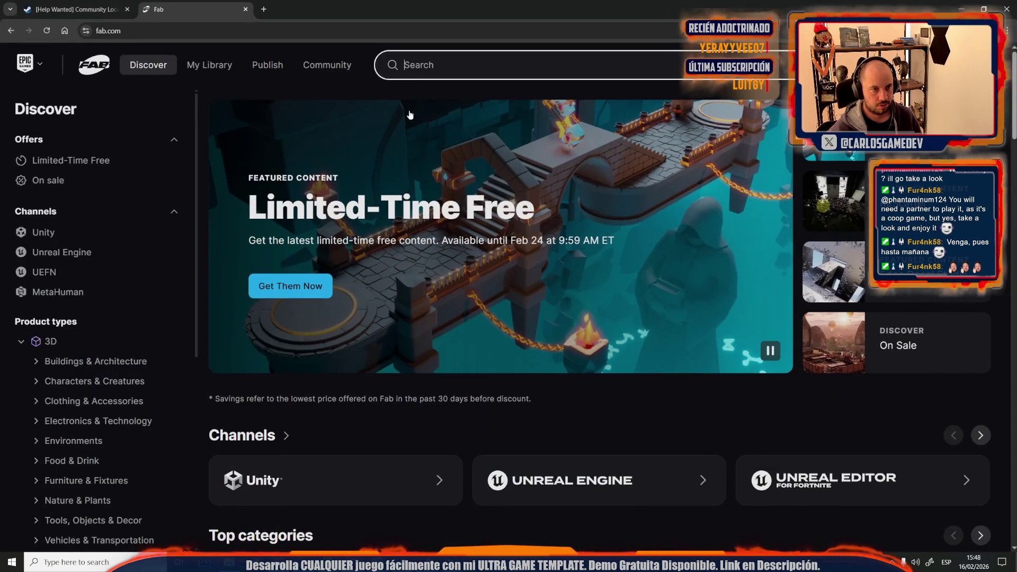
{"action": "type", "text": "fishing rod"}
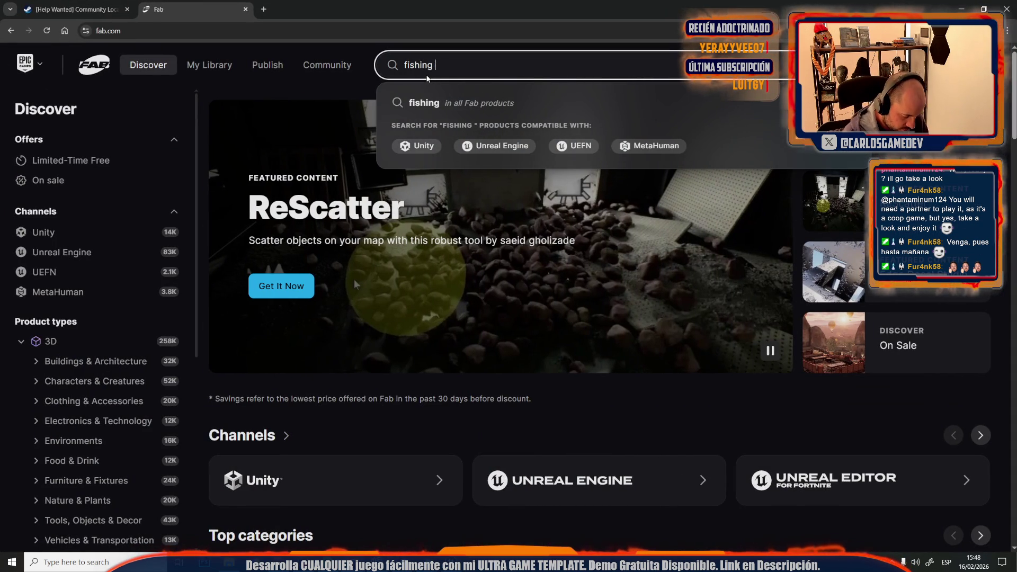
{"action": "key", "text": "Return"}
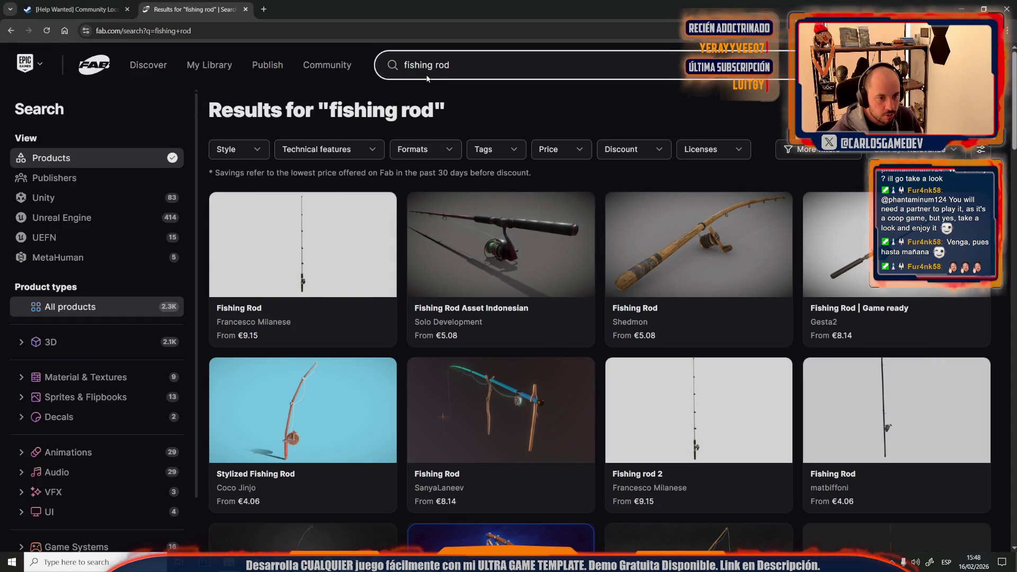
{"action": "left_click", "coordinate": [451, 74]}
{"action": "type", "text": "sci fi"}
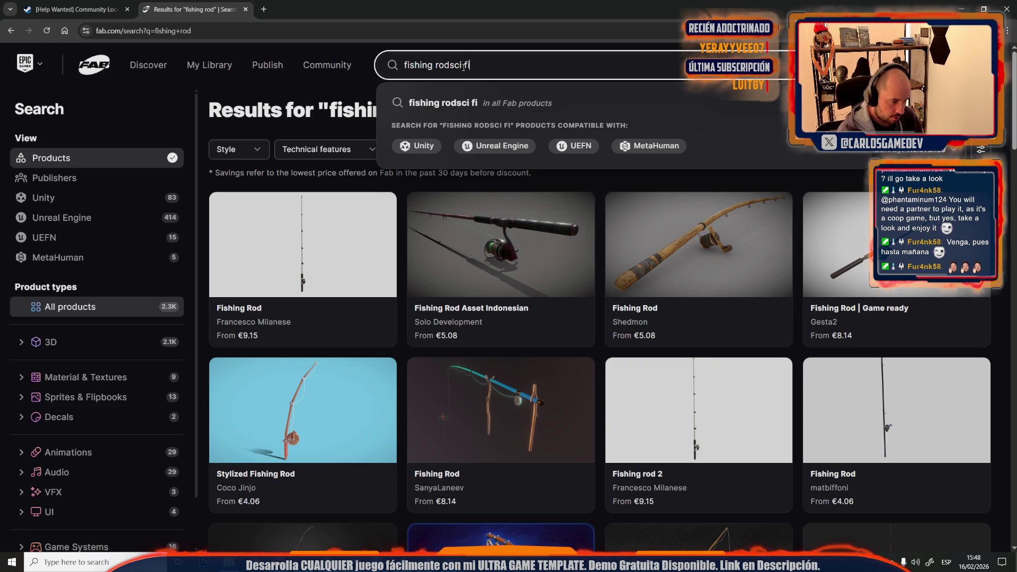
{"action": "key", "text": "Return"}
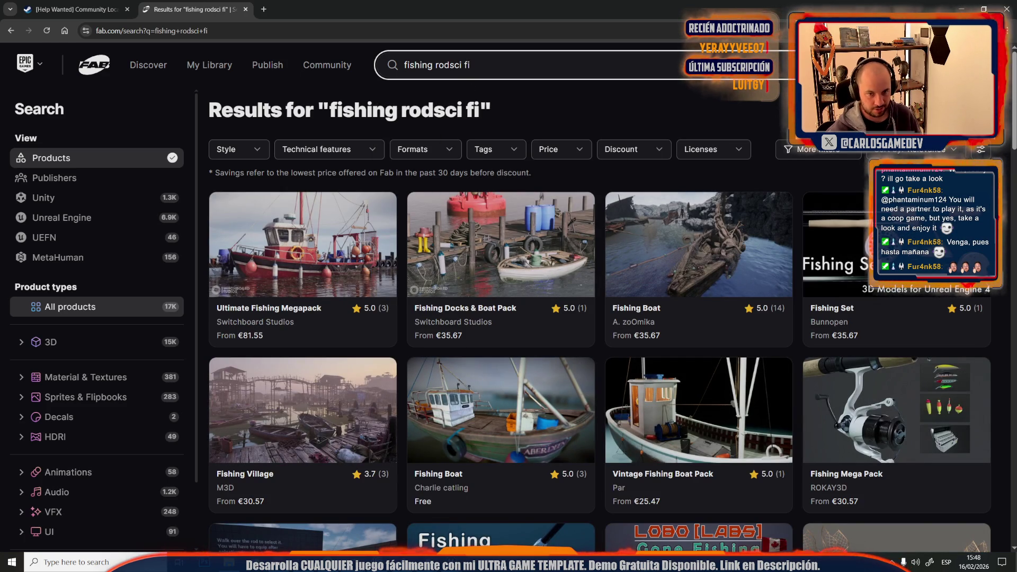
{"action": "scroll", "coordinate": [358, 256], "scroll_direction": "down", "scroll_amount": 5}
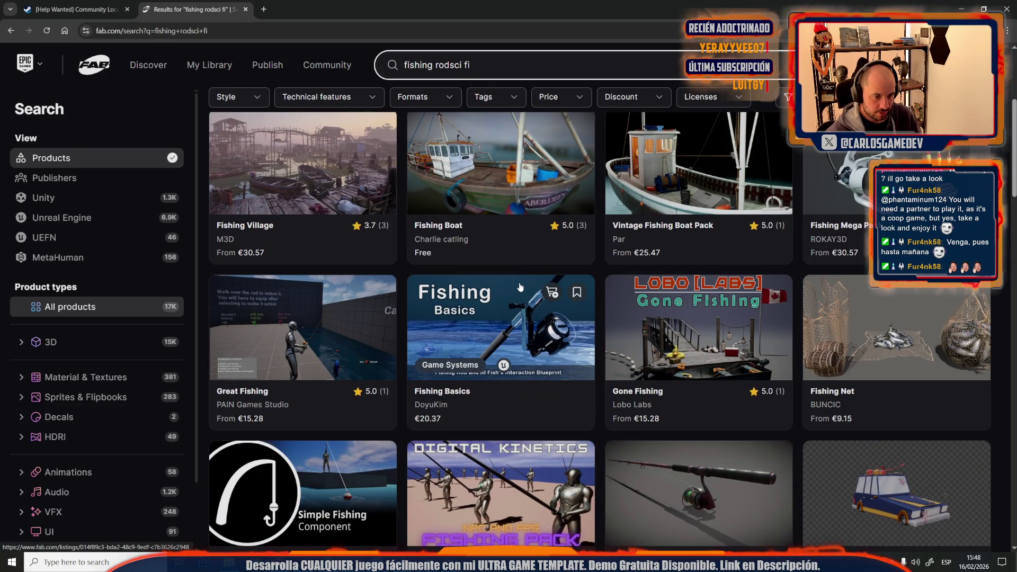
{"action": "scroll", "coordinate": [520, 287], "scroll_direction": "down", "scroll_amount": 5}
{"action": "scroll", "coordinate": [519, 286], "scroll_direction": "down", "scroll_amount": 5}
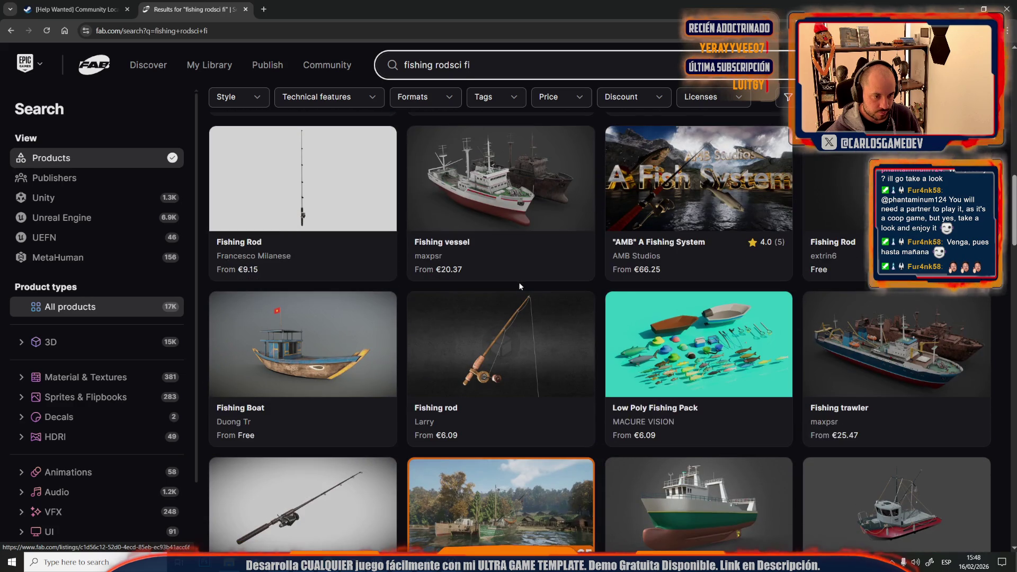
{"action": "scroll", "coordinate": [520, 287], "scroll_direction": "down", "scroll_amount": 5}
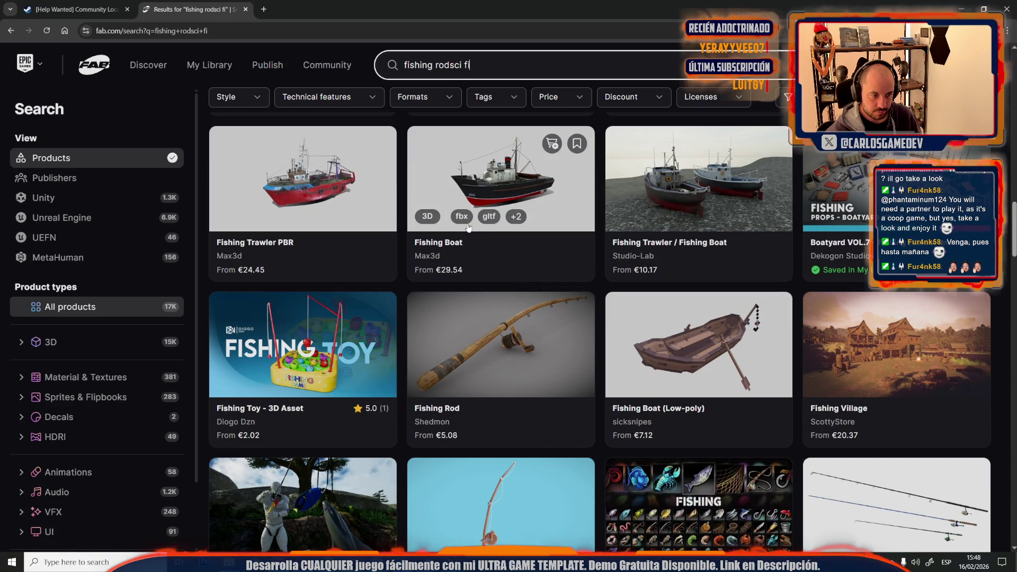
- Remove 'rod' so the search reads 'fishing sci fi' and scroll through the results
{"action": "left_click_drag", "start_coordinate": [435, 65], "coordinate": [450, 65]}
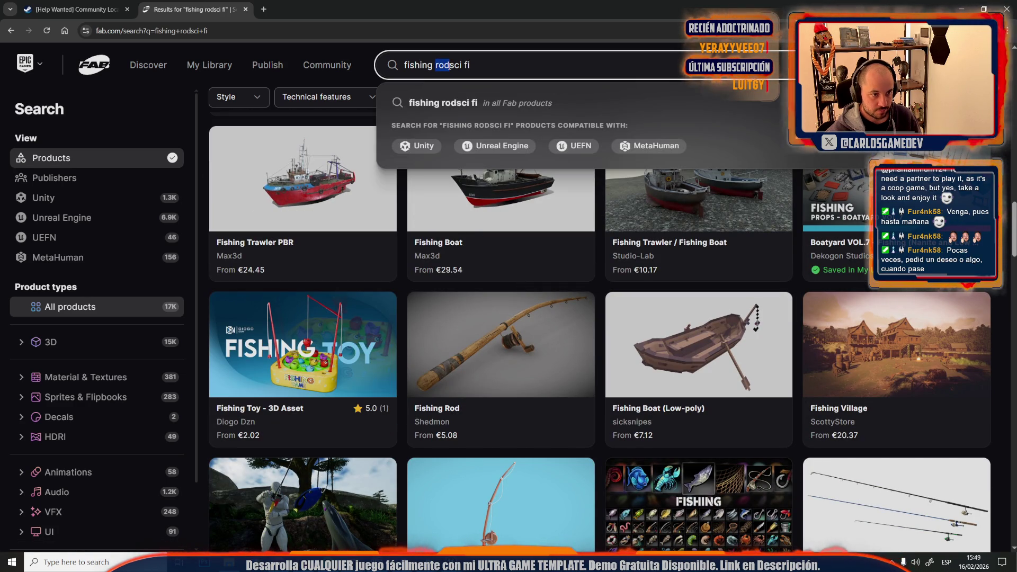
{"action": "key", "text": "BackSpace"}
{"action": "key", "text": "Return"}
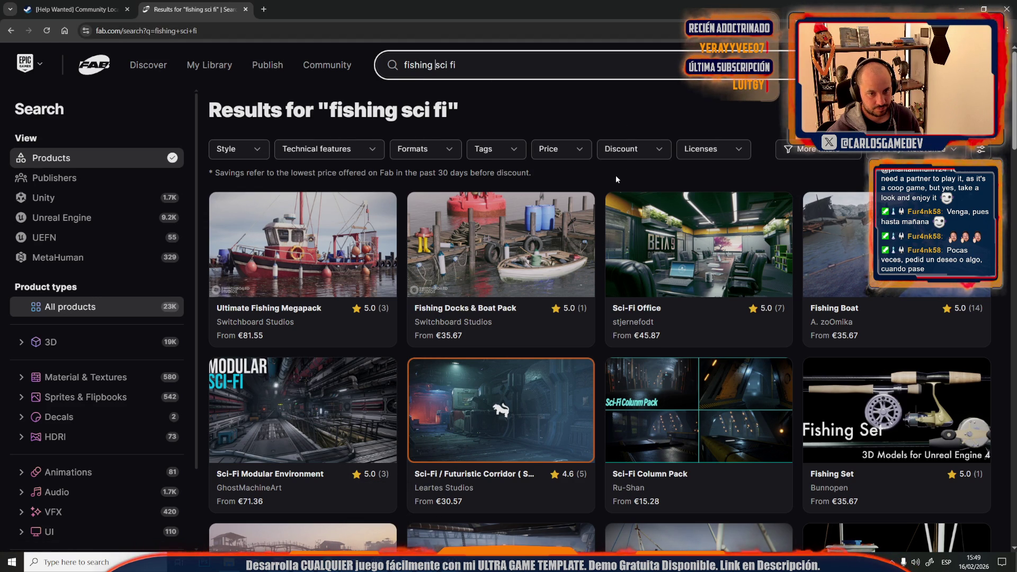
{"action": "scroll", "coordinate": [613, 181], "scroll_direction": "down", "scroll_amount": 5}
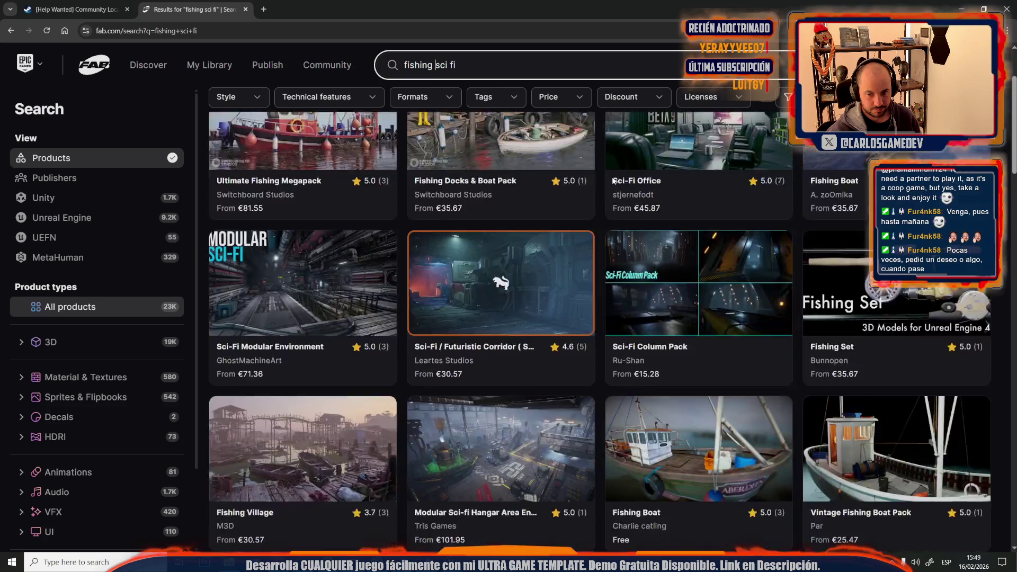
{"action": "scroll", "coordinate": [612, 181], "scroll_direction": "up", "scroll_amount": 2}
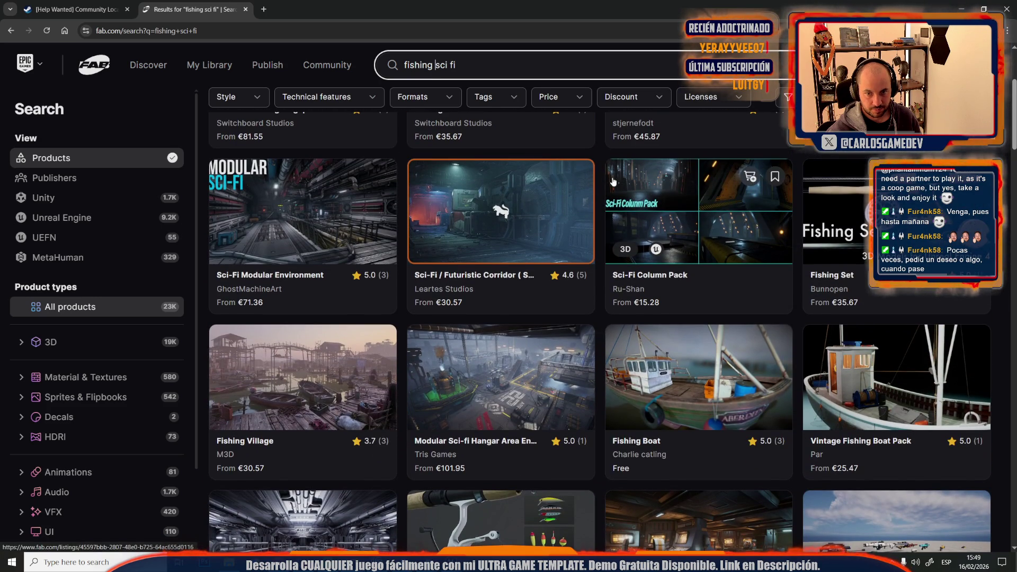
{"action": "scroll", "coordinate": [571, 234], "scroll_direction": "down", "scroll_amount": 6}
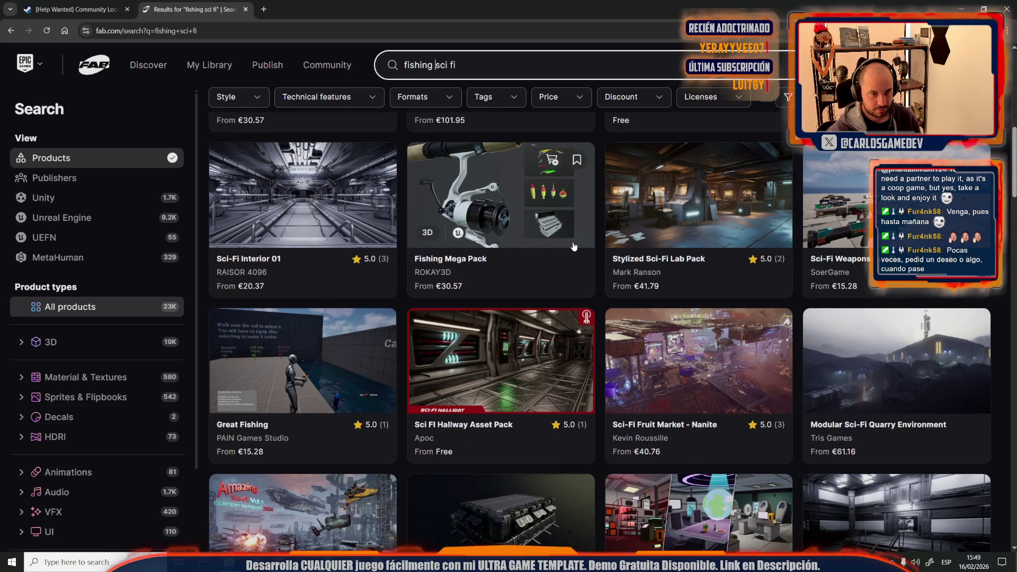
{"action": "scroll", "coordinate": [295, 249], "scroll_direction": "down", "scroll_amount": 6}
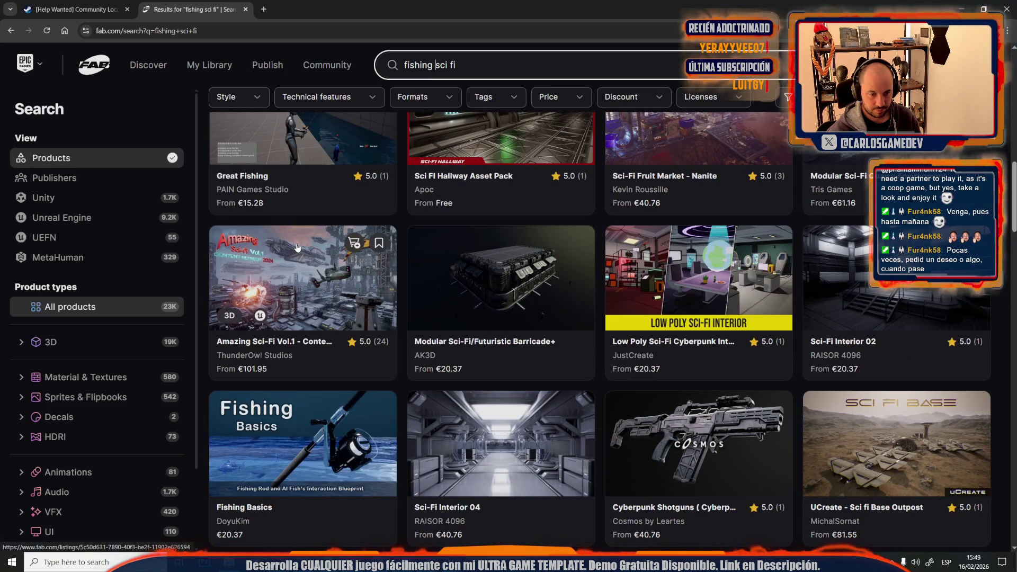
{"action": "scroll", "coordinate": [339, 169], "scroll_direction": "down", "scroll_amount": 4}
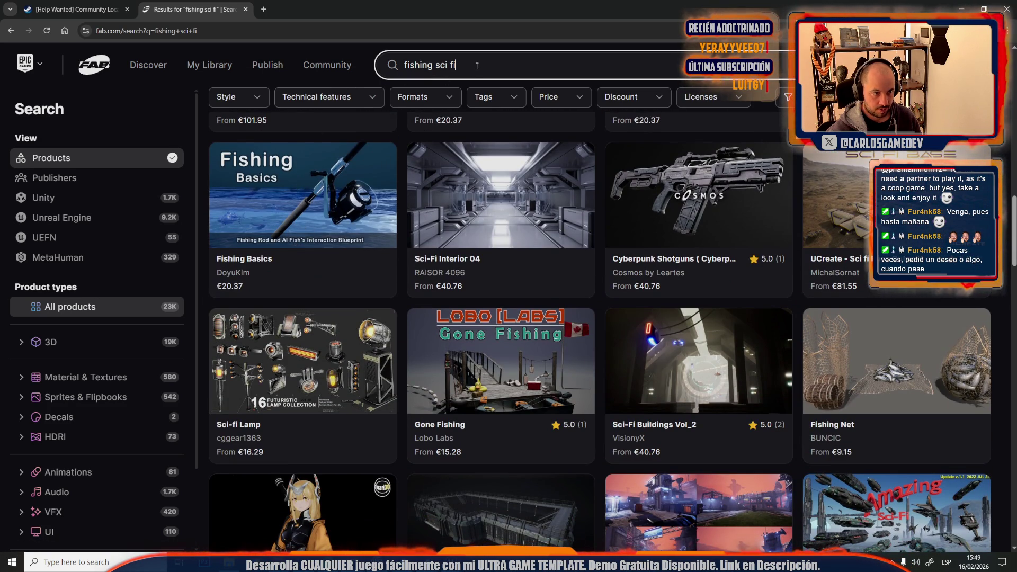
{"action": "triple_click", "coordinate": [477, 65]}
{"action": "scroll", "coordinate": [322, 259], "scroll_direction": "down", "scroll_amount": 3}
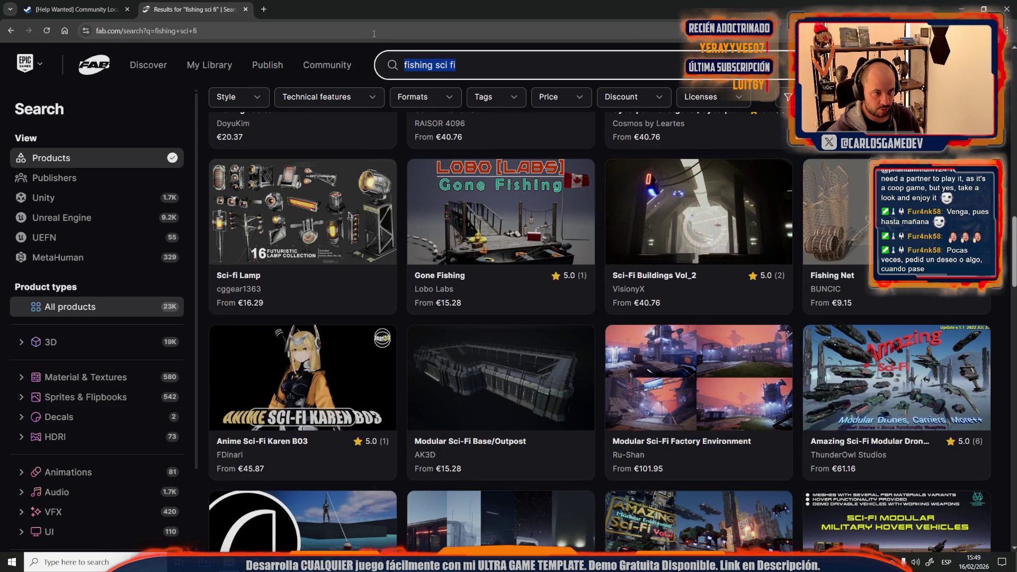
- Open the Sci-fi Lamp listing in a new tab and view its first two preview images enlarged
{"action": "left_click", "coordinate": [274, 206]}
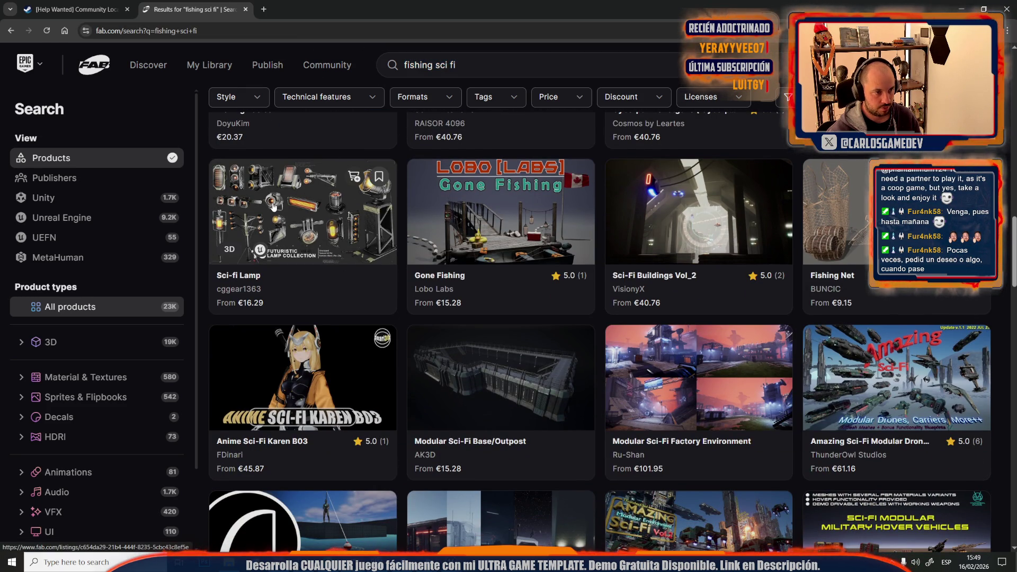
{"action": "middle_click", "coordinate": [273, 207]}
{"action": "left_click", "coordinate": [297, 9]}
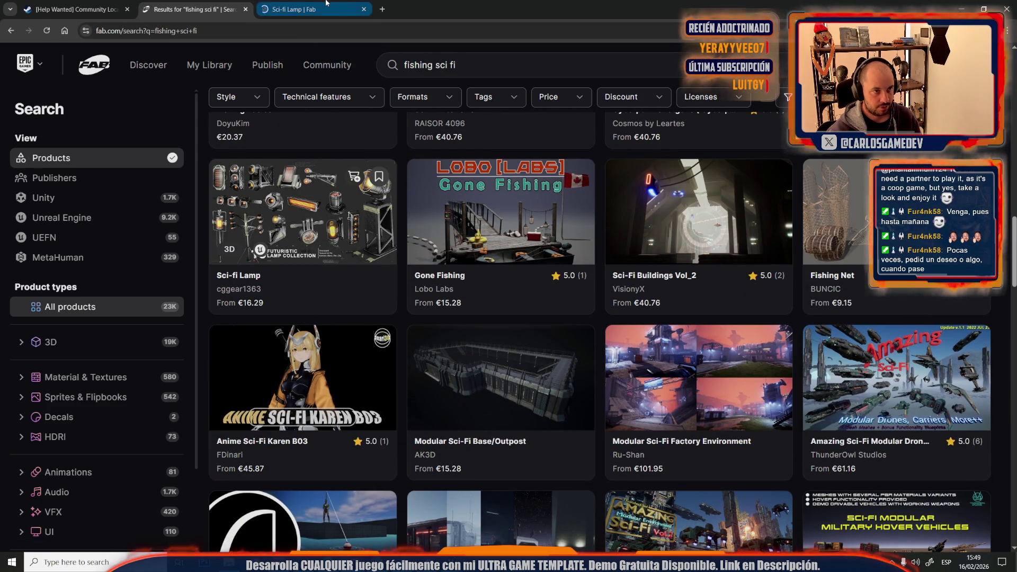
{"action": "scroll", "coordinate": [717, 207], "scroll_direction": "down", "scroll_amount": 2}
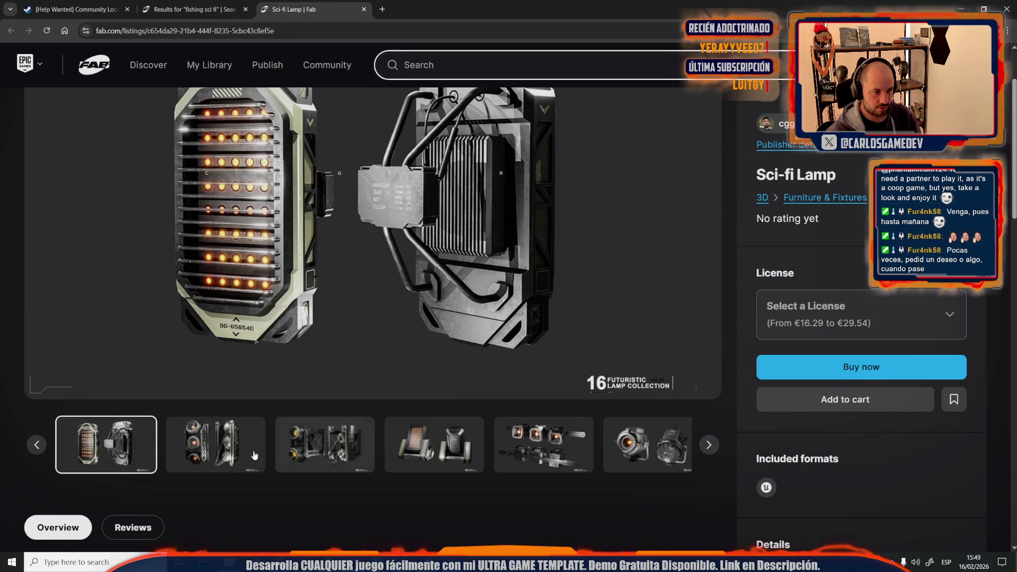
{"action": "left_click", "coordinate": [111, 442]}
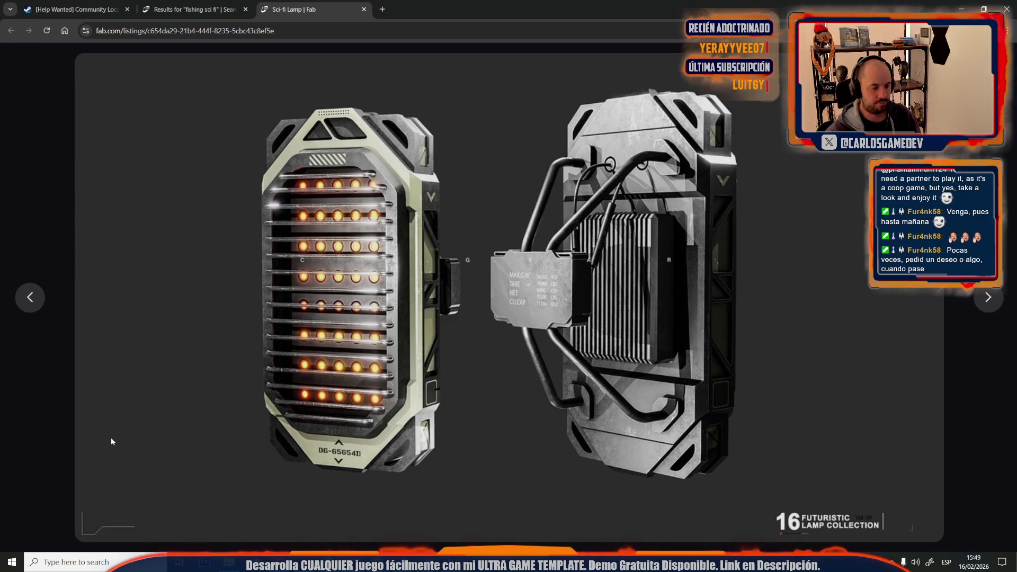
{"action": "key", "text": "Right"}
{"action": "key", "text": "Right"}
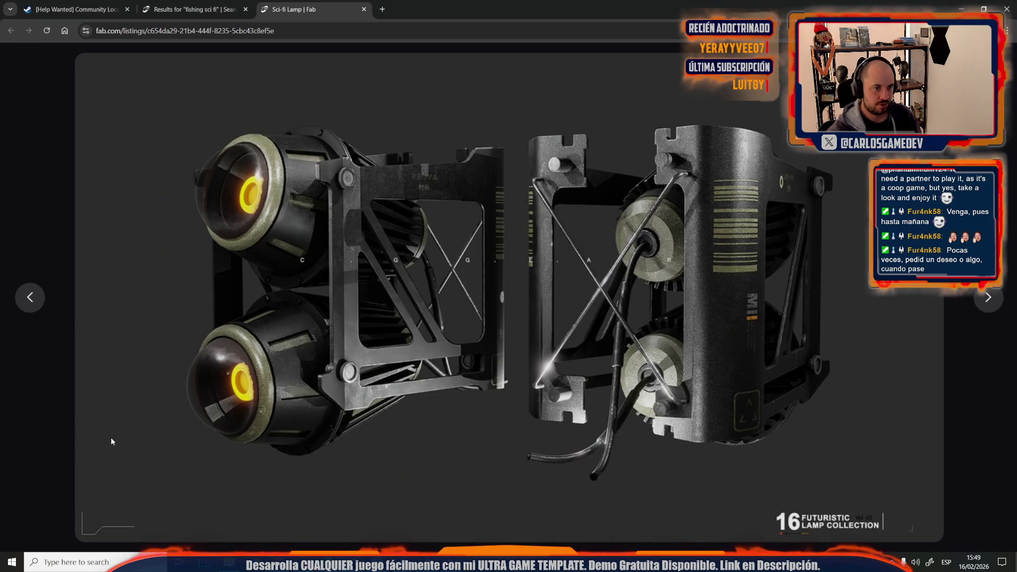
{"action": "key", "text": "Escape"}
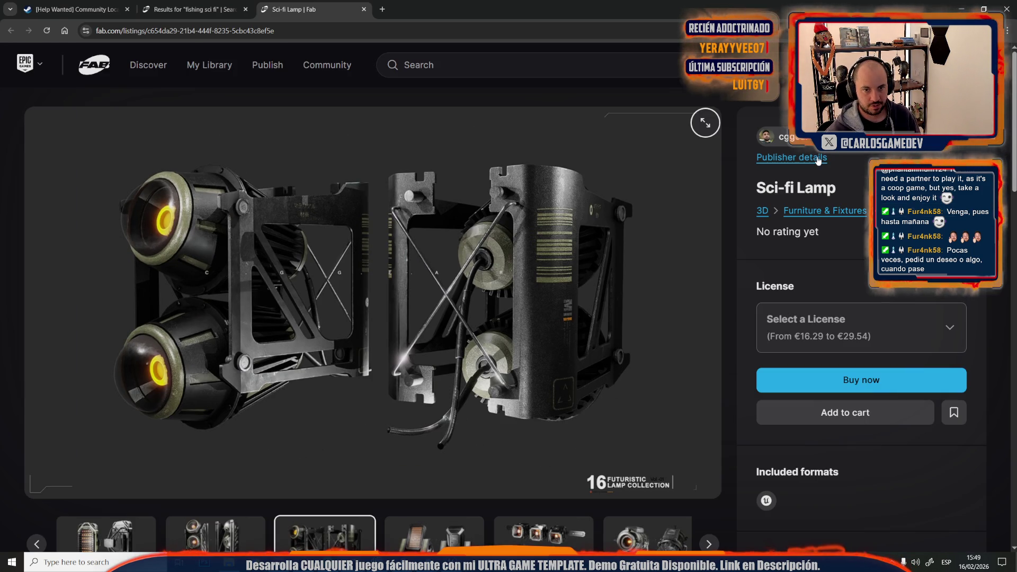
- Browse the seller's profile, its About information and product list
{"action": "left_click", "coordinate": [791, 157]}
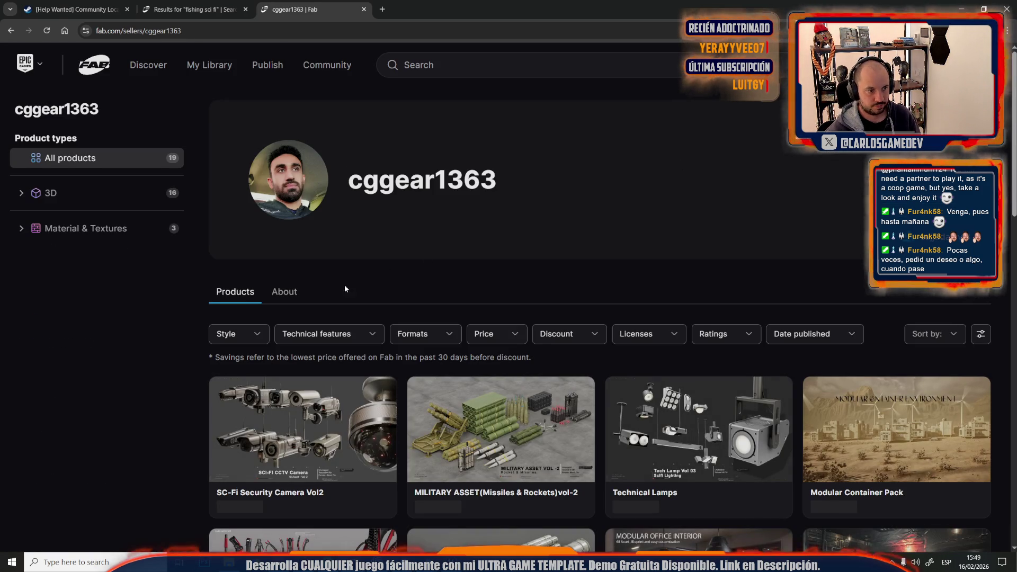
{"action": "left_click", "coordinate": [280, 296]}
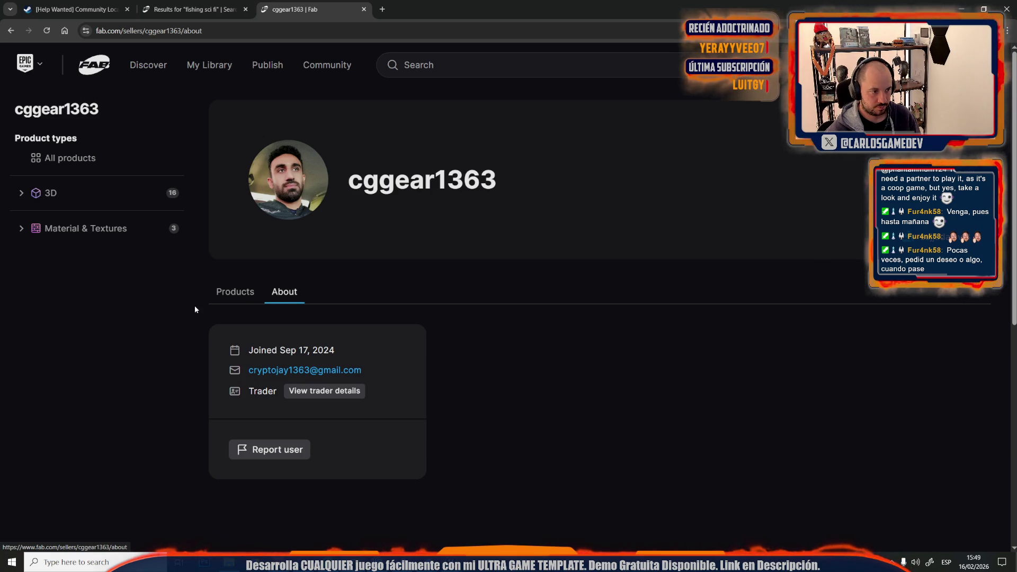
{"action": "left_click", "coordinate": [233, 293]}
{"action": "scroll", "coordinate": [132, 329], "scroll_direction": "down", "scroll_amount": 5}
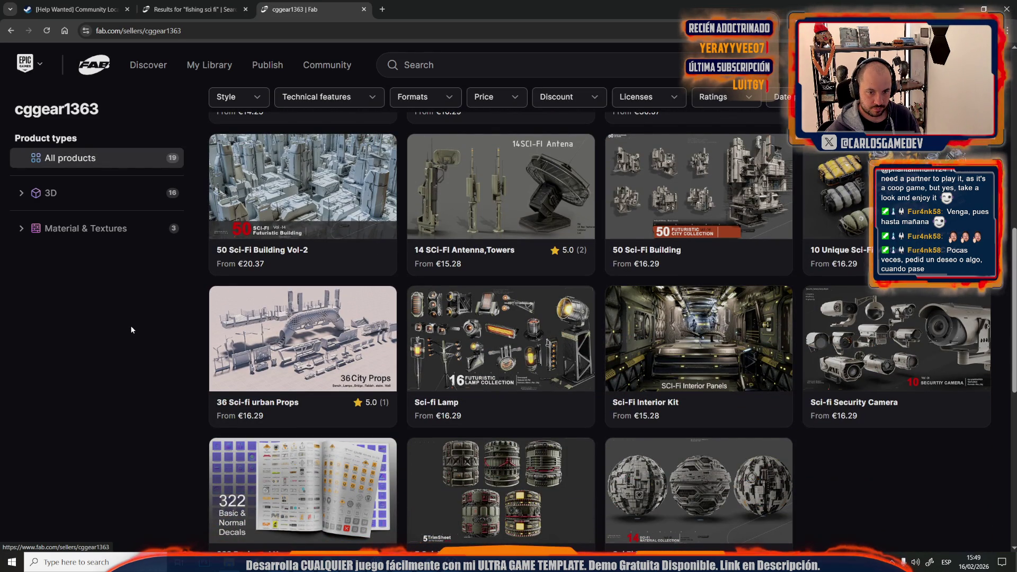
{"action": "scroll", "coordinate": [690, 289], "scroll_direction": "down", "scroll_amount": 1}
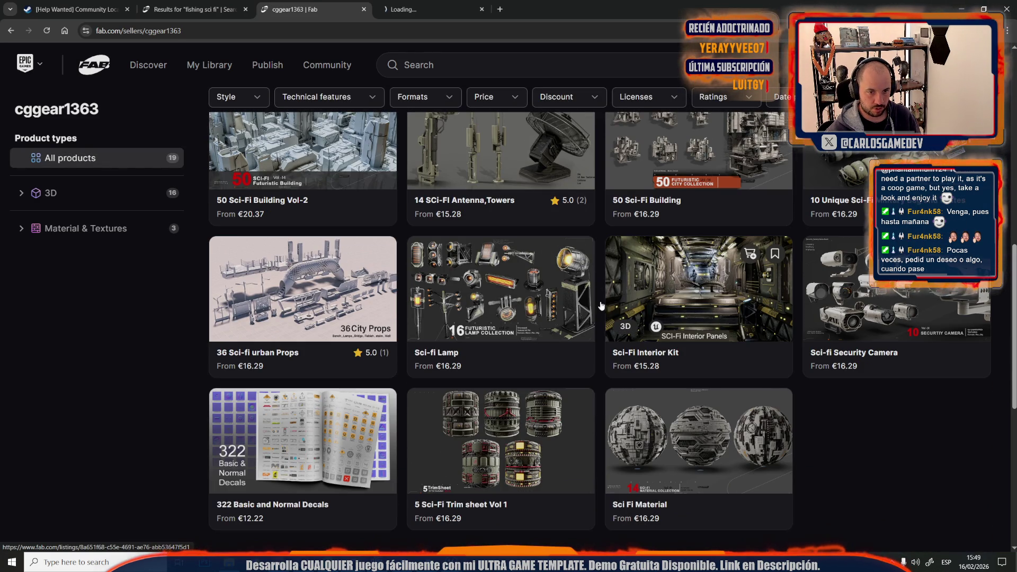
{"action": "scroll", "coordinate": [86, 453], "scroll_direction": "up", "scroll_amount": 6}
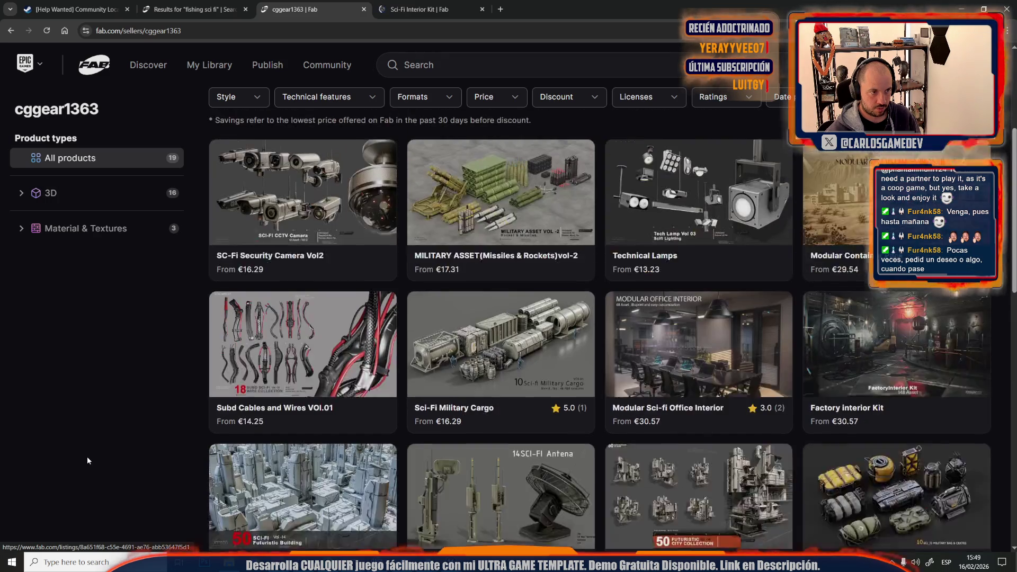
{"action": "scroll", "coordinate": [88, 461], "scroll_direction": "up", "scroll_amount": 1}
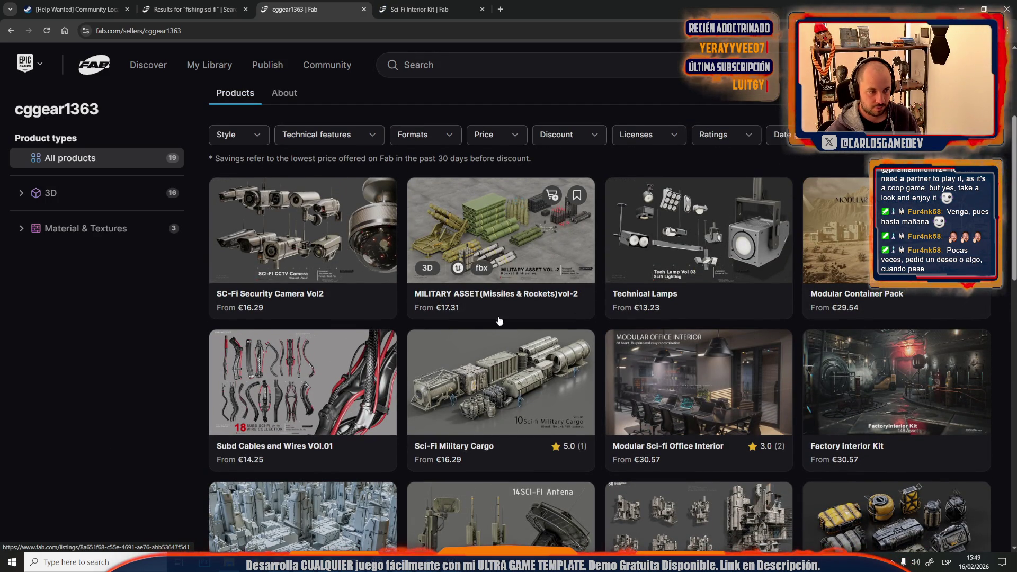
- Open the Subd Cables and Wires VOL.01 listing and view gallery images up to the fifth
{"action": "left_click", "coordinate": [332, 374]}
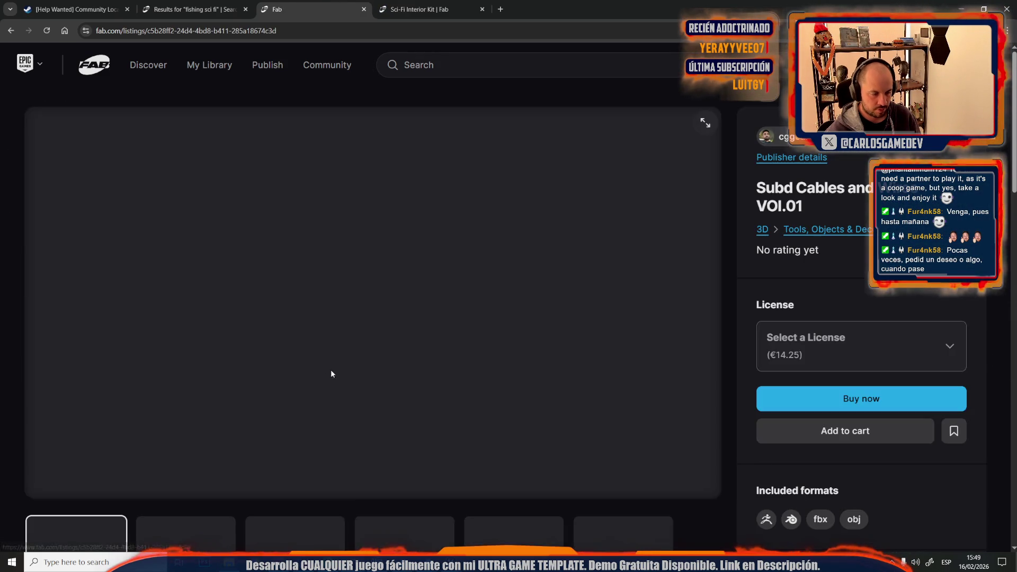
{"action": "scroll", "coordinate": [219, 500], "scroll_direction": "down", "scroll_amount": 1}
{"action": "left_click", "coordinate": [219, 500]}
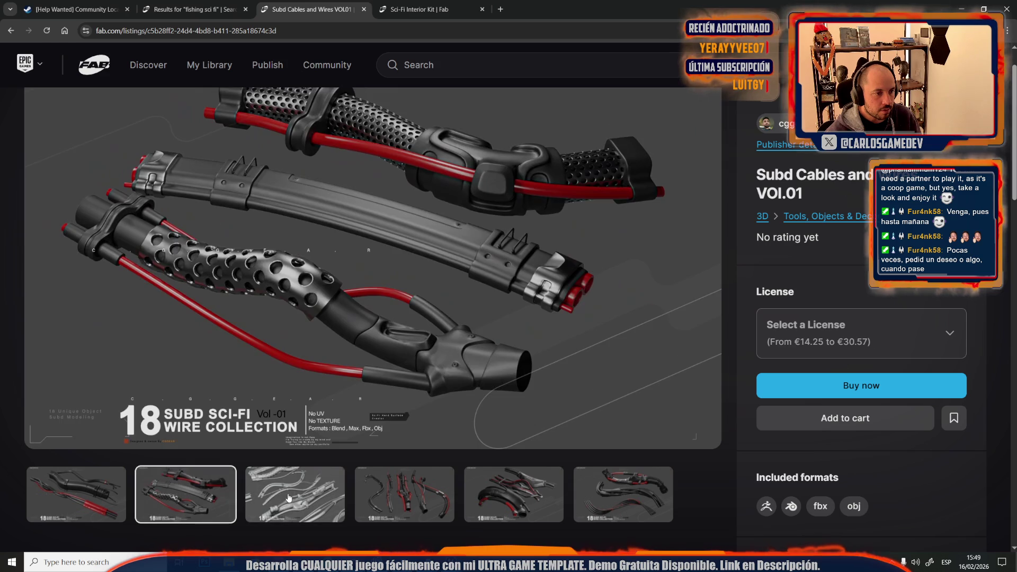
{"action": "left_click", "coordinate": [295, 496]}
{"action": "left_click", "coordinate": [450, 500]}
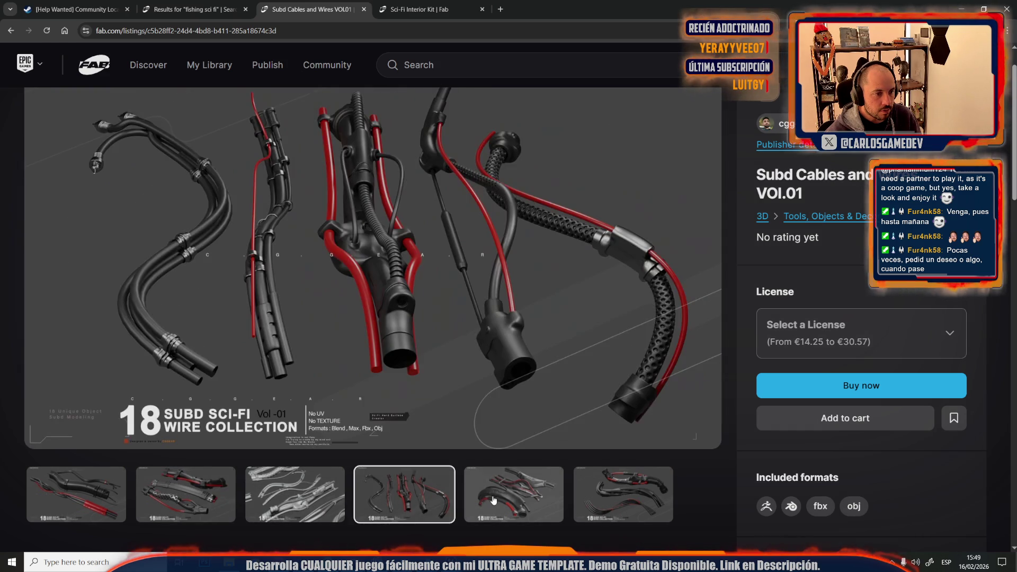
{"action": "left_click", "coordinate": [498, 495]}
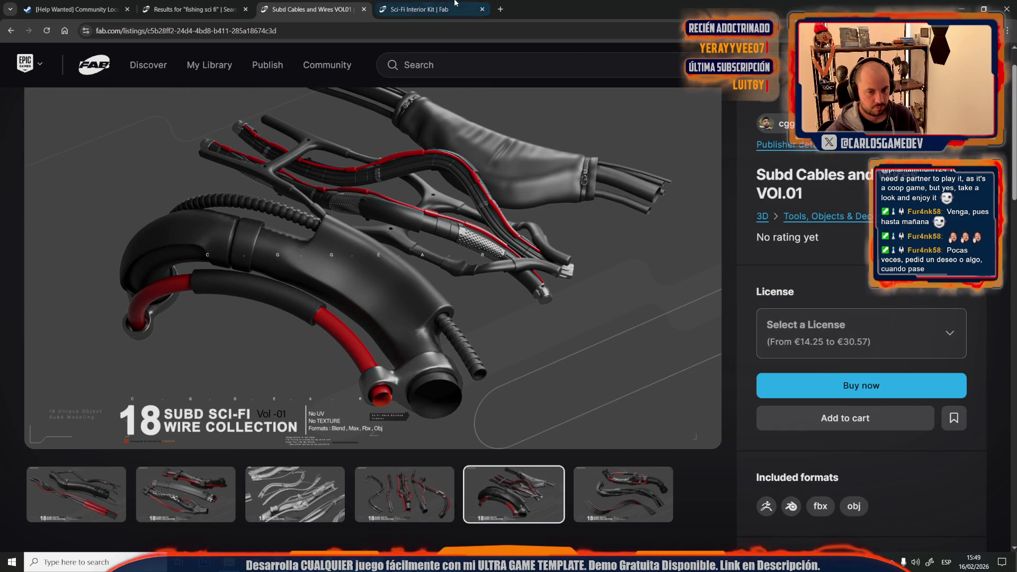
- View the Sci-Fi Interior Kit gallery, including the modular panel and editor screenshots, then close it
{"action": "left_click", "coordinate": [418, 10]}
{"action": "left_click", "coordinate": [217, 532]}
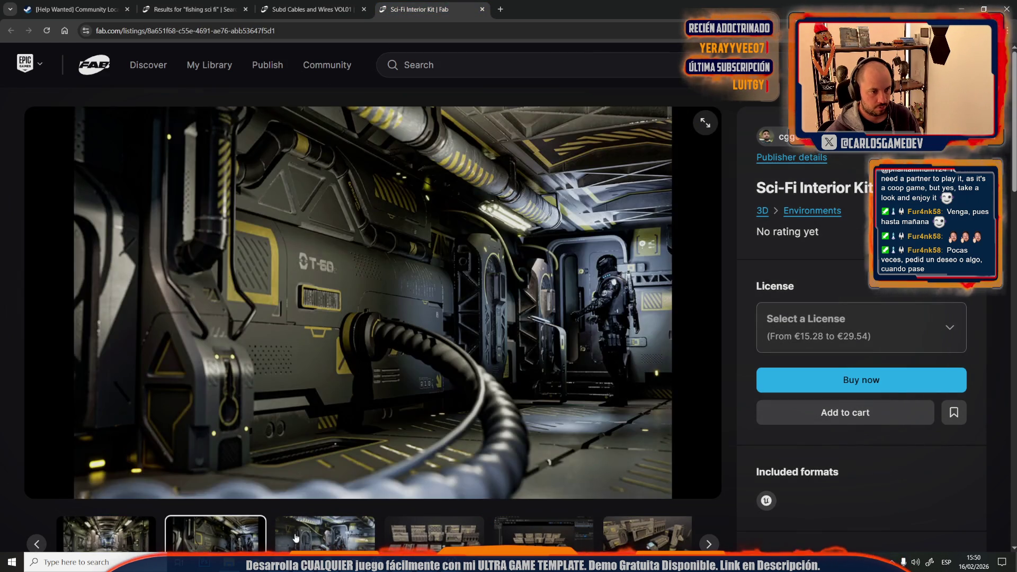
{"action": "left_click", "coordinate": [324, 533]}
{"action": "left_click", "coordinate": [388, 536]}
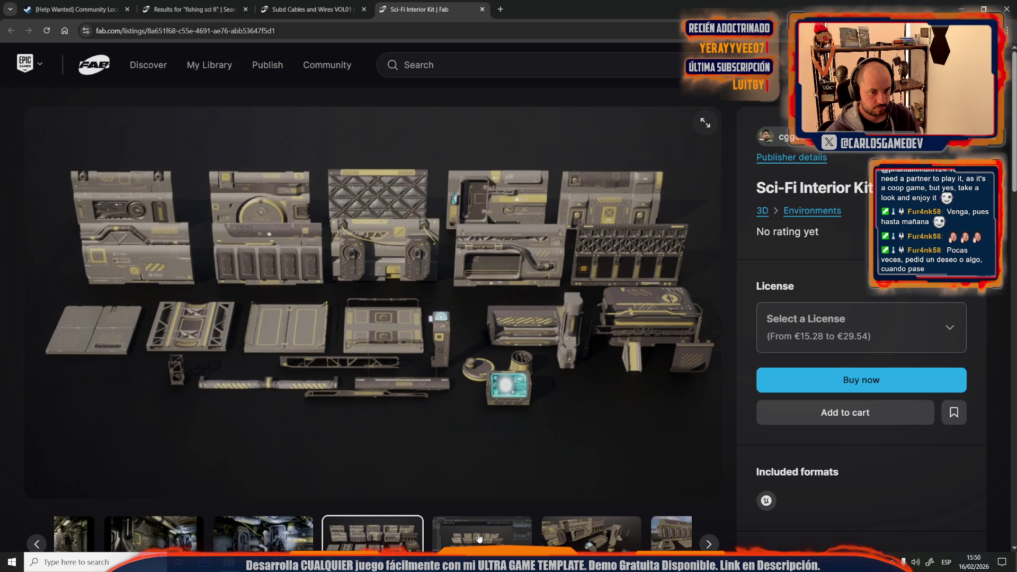
{"action": "left_click", "coordinate": [478, 538]}
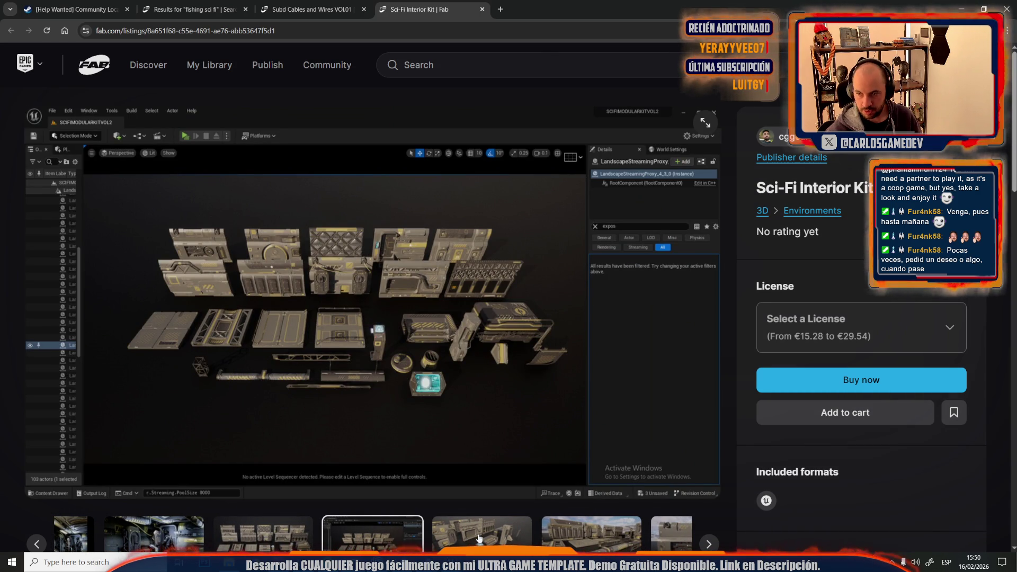
{"action": "middle_click", "coordinate": [385, 4]}
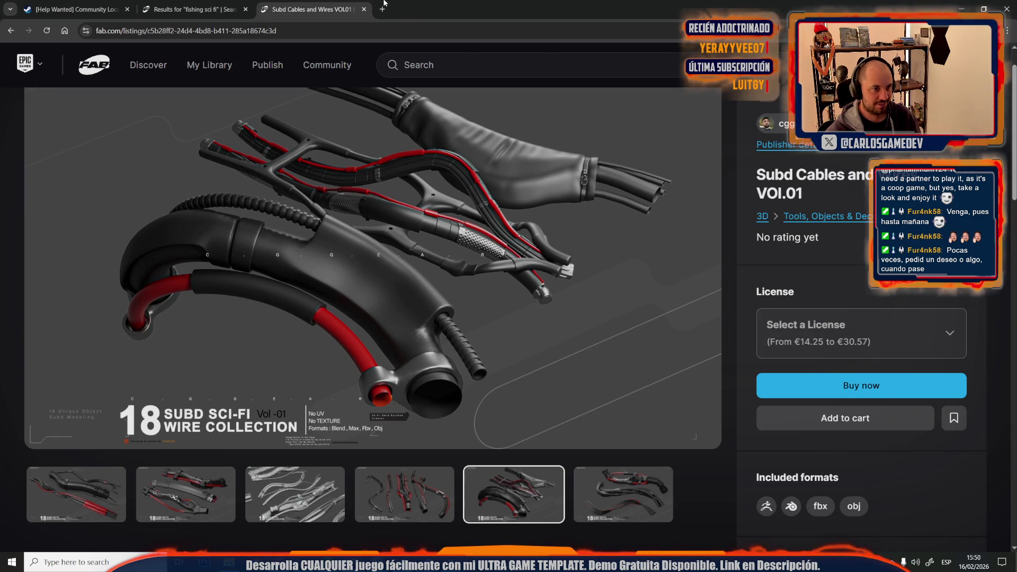
- Close the Subd Cables and Wires listing and scroll through the fishing sci fi results
{"action": "left_click", "coordinate": [364, 9]}
{"action": "scroll", "coordinate": [314, 330], "scroll_direction": "down", "scroll_amount": 3}
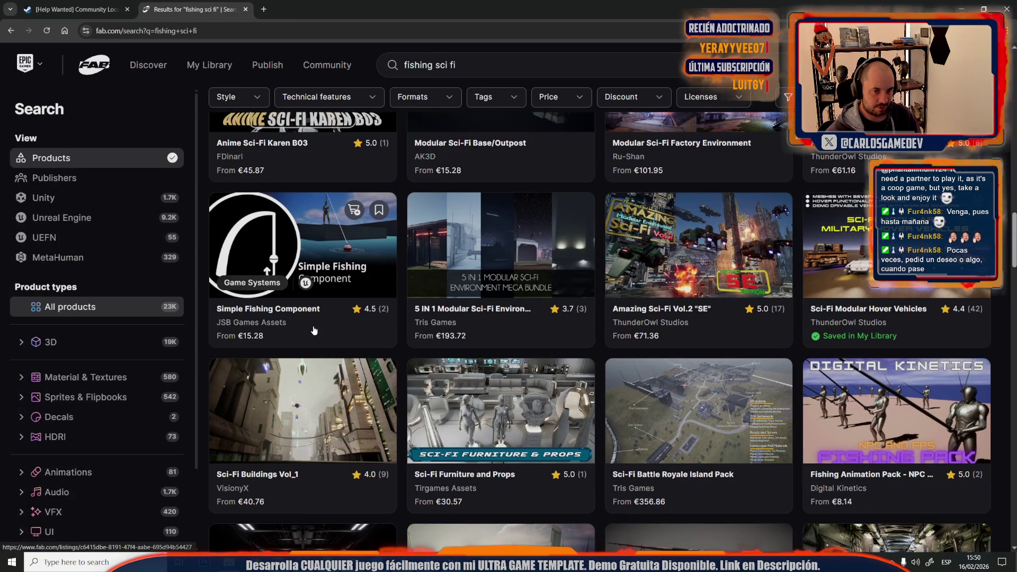
{"action": "scroll", "coordinate": [314, 330], "scroll_direction": "down", "scroll_amount": 5}
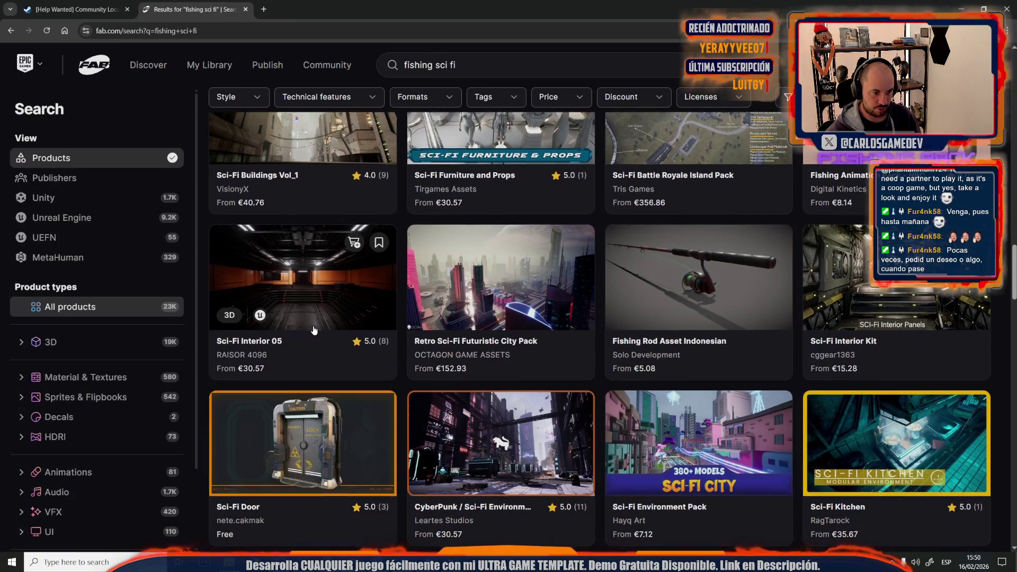
{"action": "scroll", "coordinate": [314, 330], "scroll_direction": "down", "scroll_amount": 5}
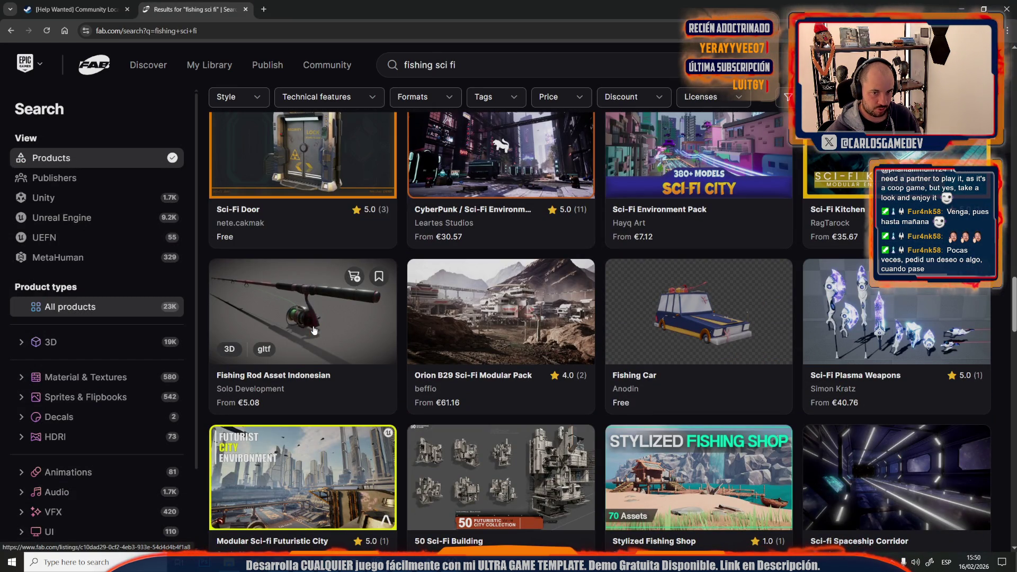
{"action": "scroll", "coordinate": [314, 331], "scroll_direction": "down", "scroll_amount": 5}
{"action": "scroll", "coordinate": [314, 330], "scroll_direction": "down", "scroll_amount": 5}
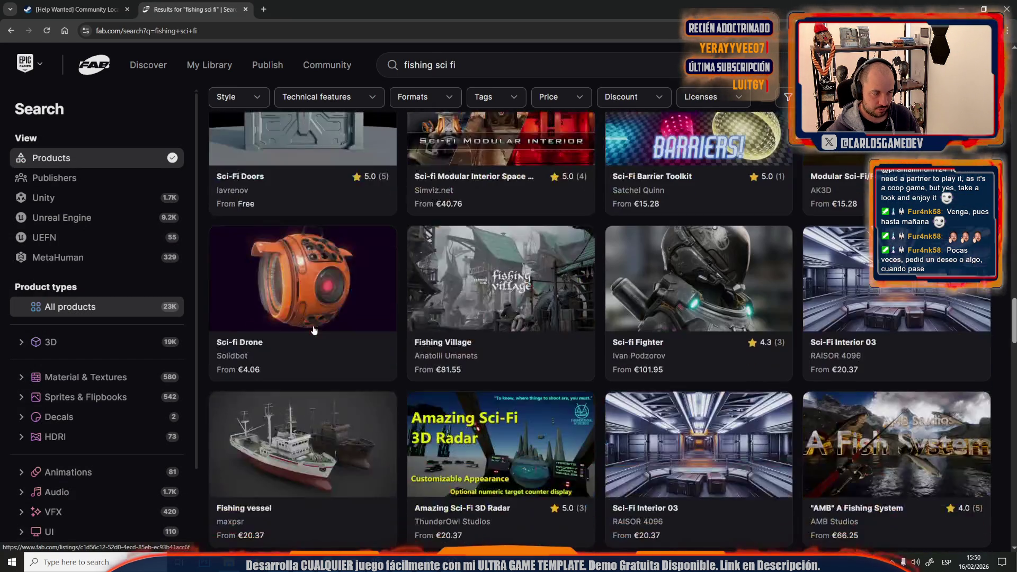
{"action": "scroll", "coordinate": [316, 323], "scroll_direction": "down", "scroll_amount": 5}
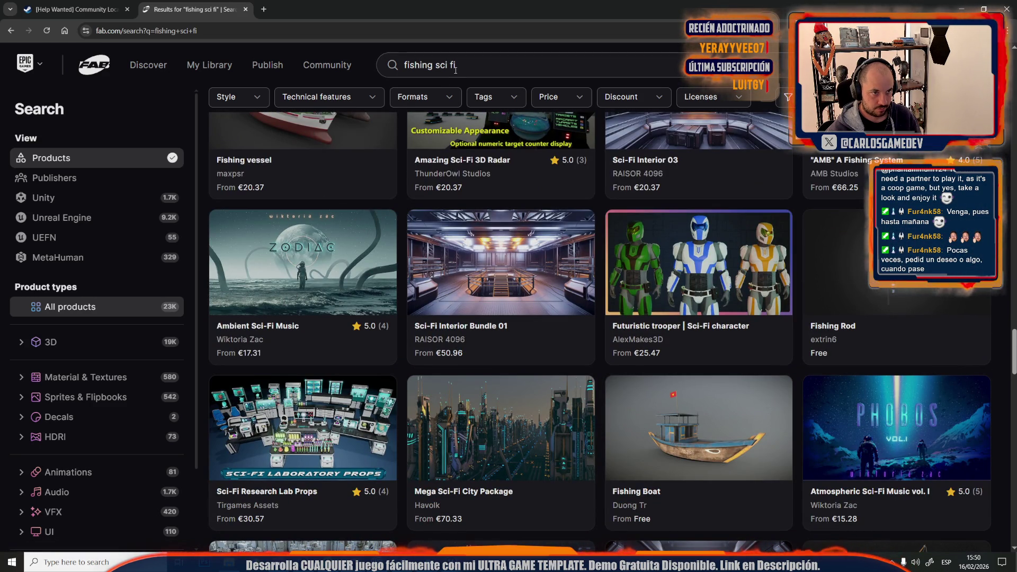
- Search for 'arpoon' and scroll through its 31 results, including Harpoon V1 and V2
{"action": "triple_click", "coordinate": [438, 66]}
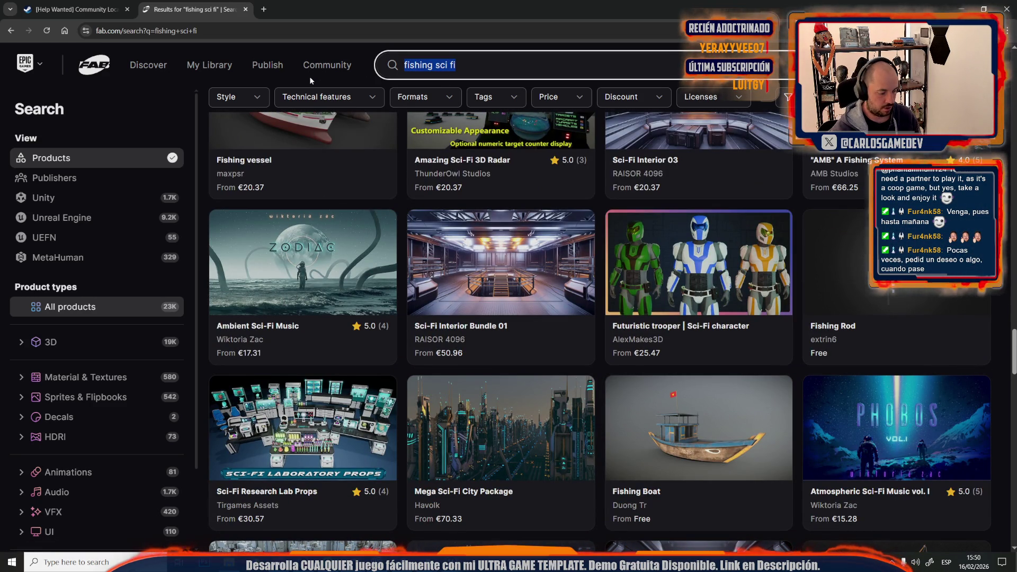
{"action": "type", "text": "arpoon"}
{"action": "key", "text": "Return"}
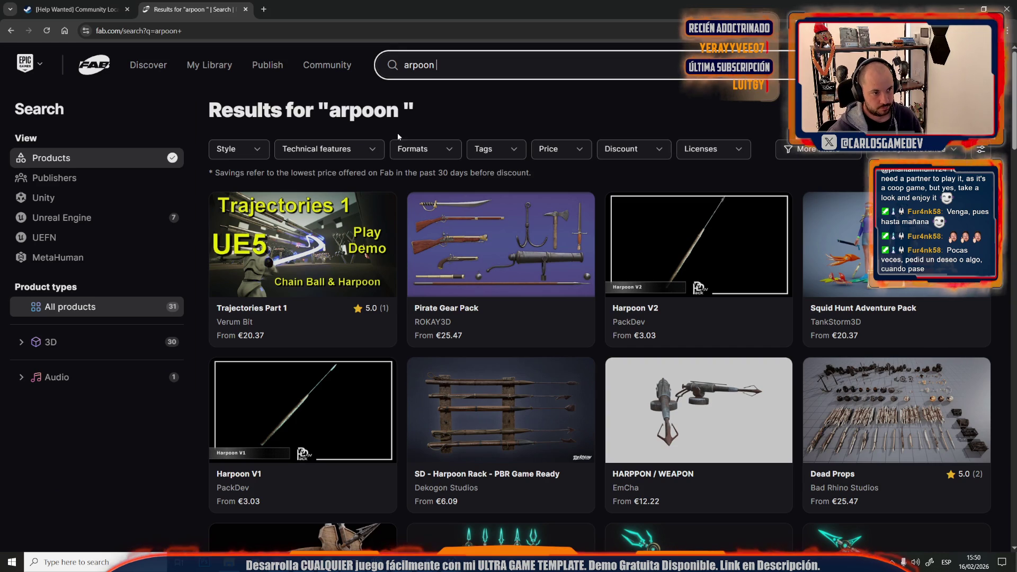
{"action": "scroll", "coordinate": [392, 183], "scroll_direction": "down", "scroll_amount": 5}
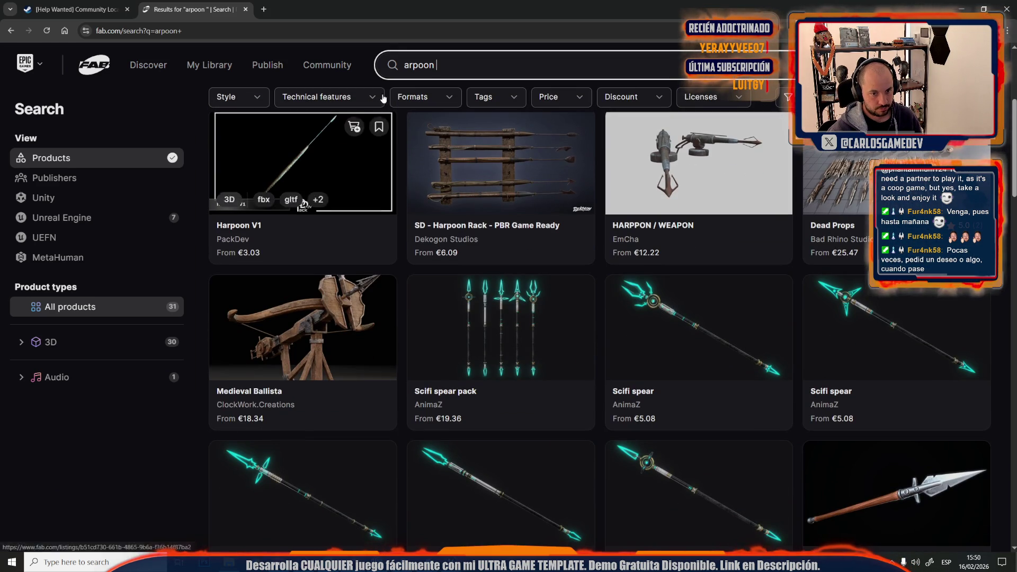
{"action": "scroll", "coordinate": [511, 249], "scroll_direction": "down", "scroll_amount": 10}
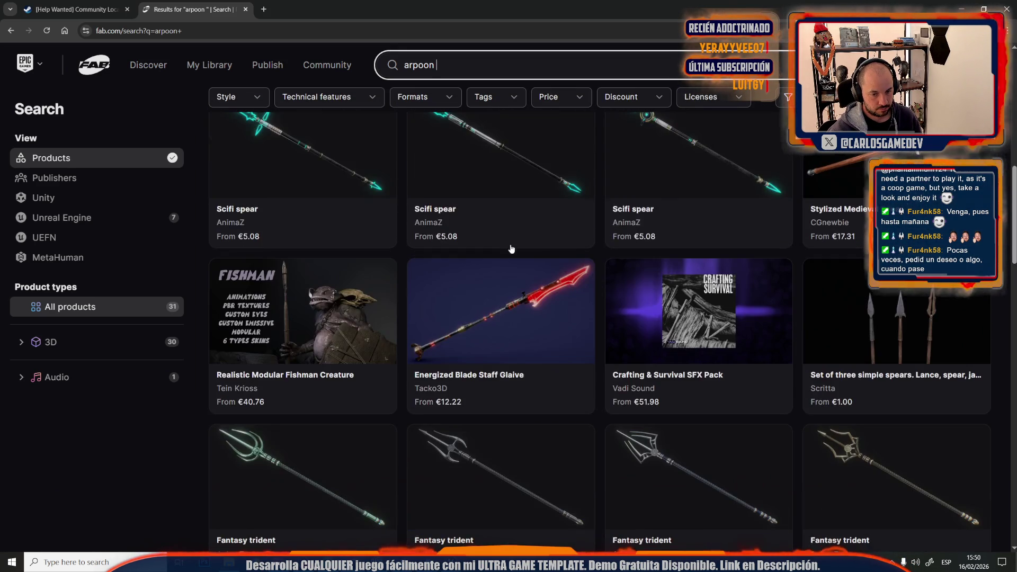
{"action": "scroll", "coordinate": [511, 249], "scroll_direction": "down", "scroll_amount": 6}
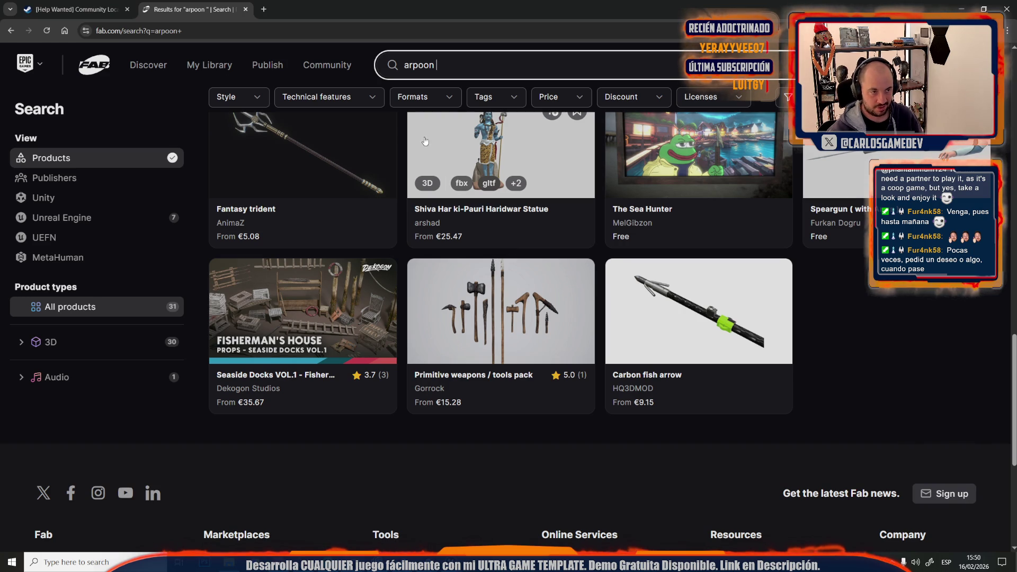
- Replace the harpoon query with 'sci fi weapon' and run the search
{"action": "key", "text": "ctrl+a"}
{"action": "mouse_move", "coordinate": [246, 72]}
{"action": "type", "text": "sci"}
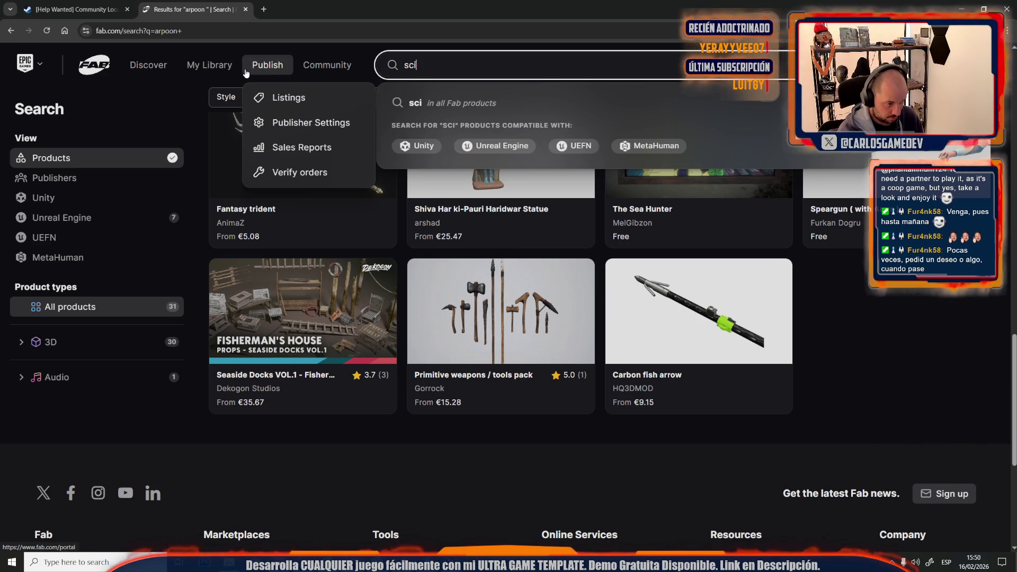
{"action": "type", "text": " fi weapon"}
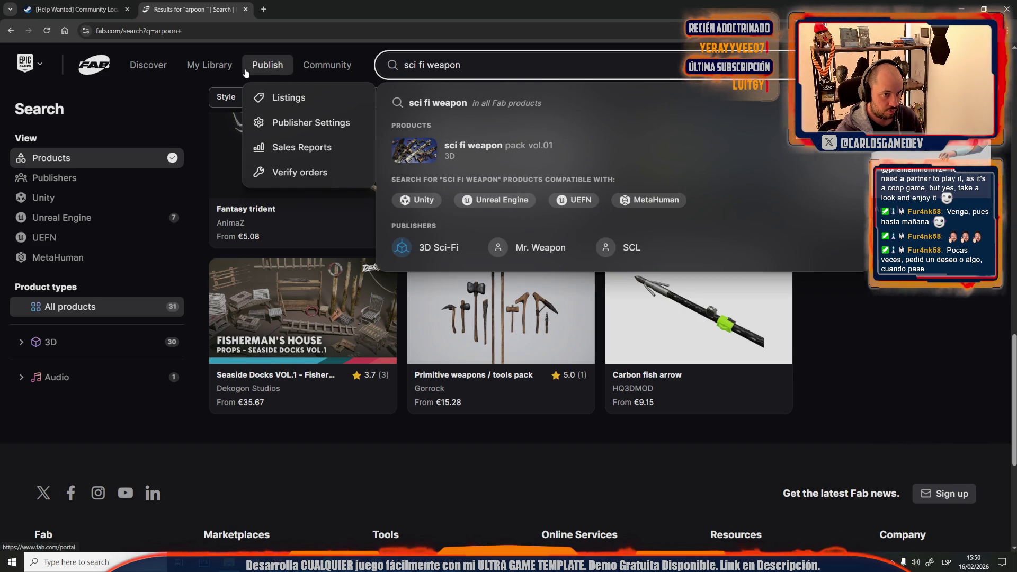
{"action": "key", "text": "Return"}
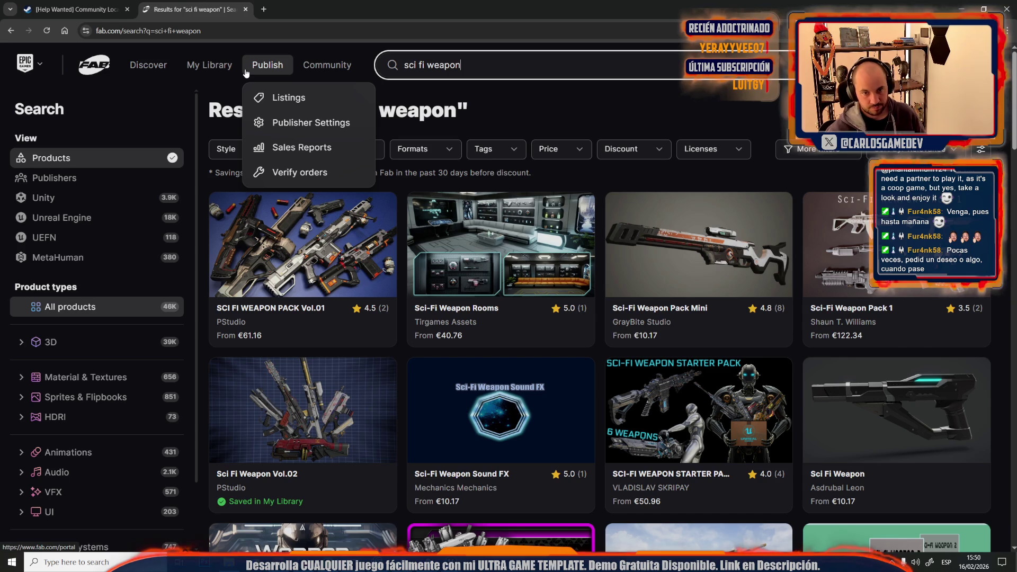
- Scroll through the sci fi weapon results such as Sci-Fi Weapons Pack 2 and Sci Fi Gun
{"action": "scroll", "coordinate": [389, 343], "scroll_direction": "down", "scroll_amount": 5}
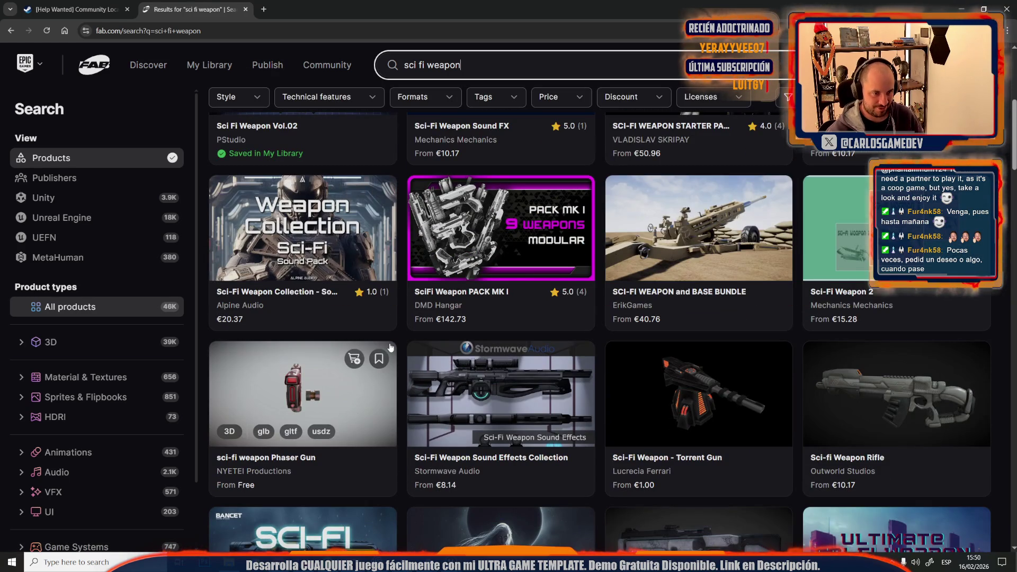
{"action": "scroll", "coordinate": [383, 349], "scroll_direction": "down", "scroll_amount": 5}
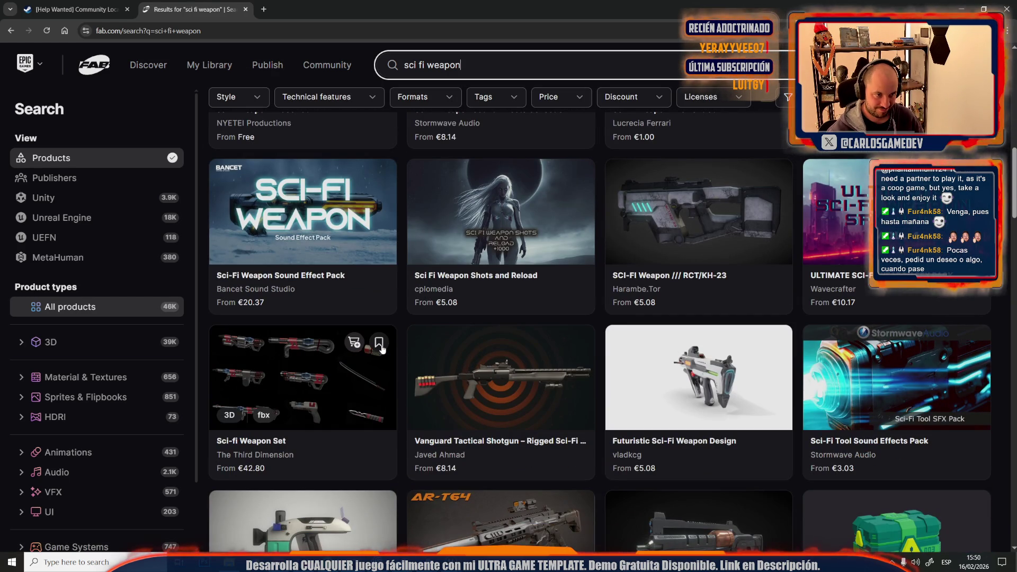
{"action": "scroll", "coordinate": [381, 348], "scroll_direction": "down", "scroll_amount": 5}
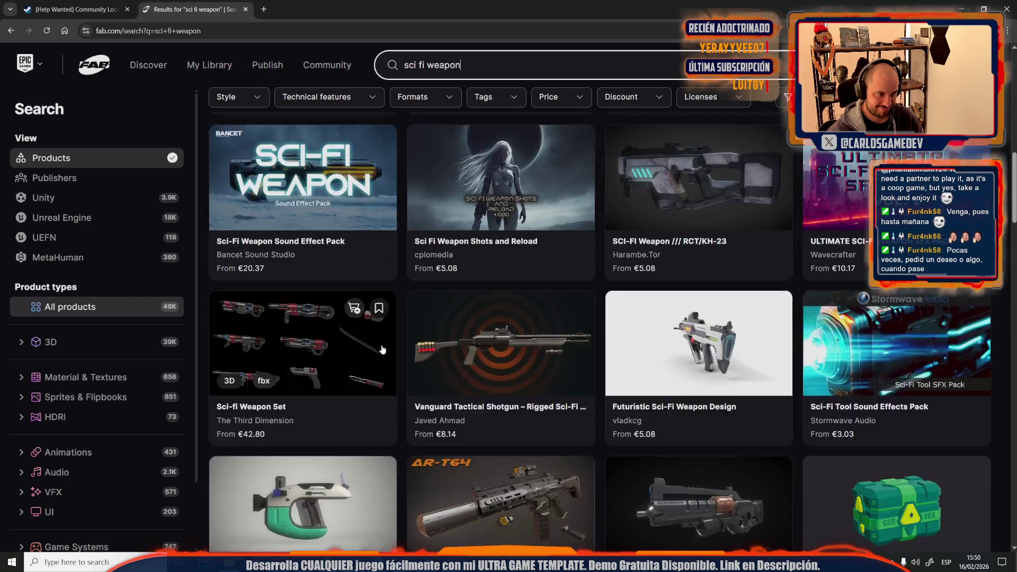
{"action": "scroll", "coordinate": [383, 350], "scroll_direction": "down", "scroll_amount": 5}
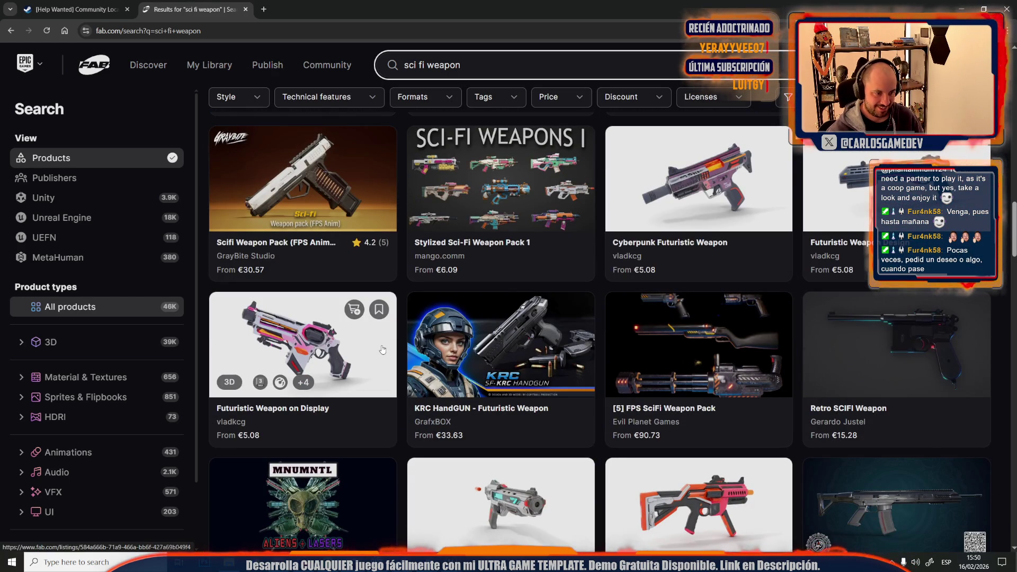
{"action": "scroll", "coordinate": [382, 349], "scroll_direction": "down", "scroll_amount": 10}
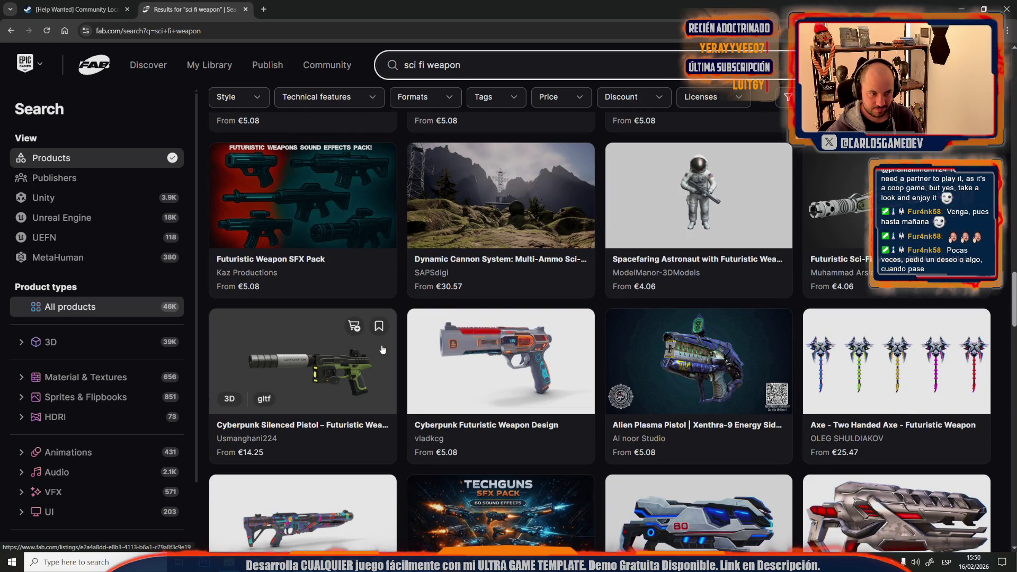
{"action": "scroll", "coordinate": [383, 350], "scroll_direction": "down", "scroll_amount": 10}
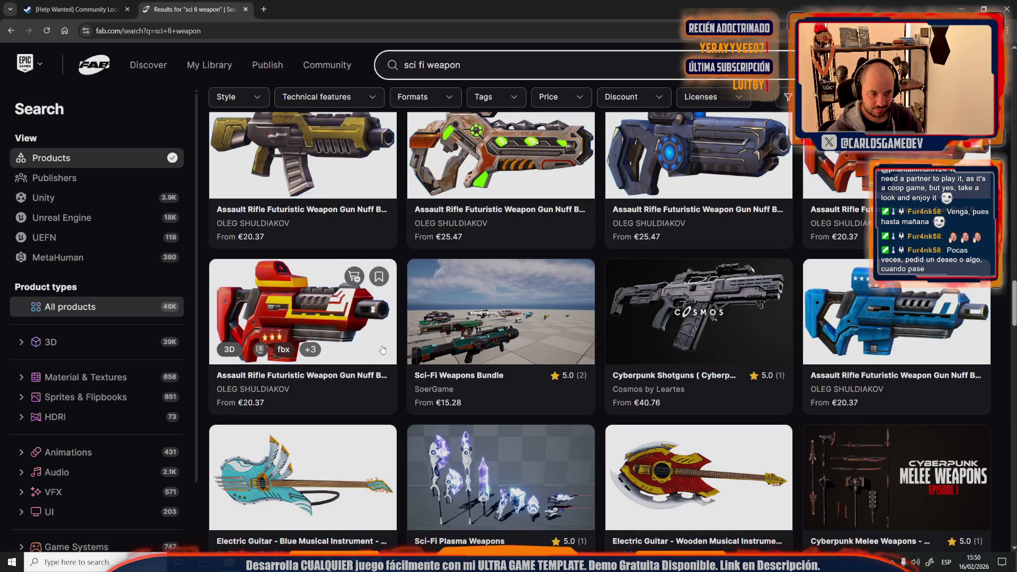
{"action": "scroll", "coordinate": [398, 364], "scroll_direction": "down", "scroll_amount": 5}
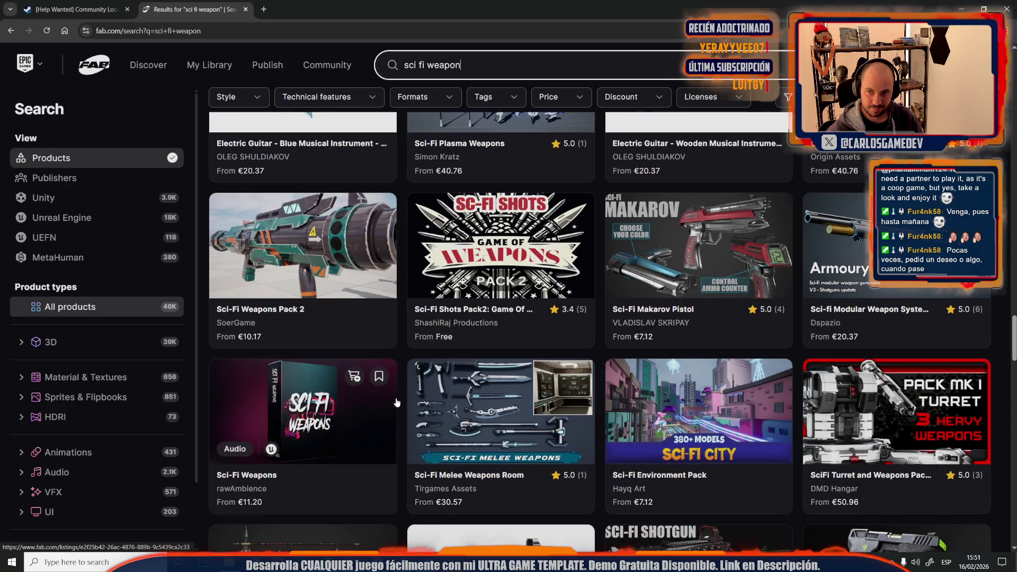
{"action": "scroll", "coordinate": [396, 402], "scroll_direction": "down", "scroll_amount": 4}
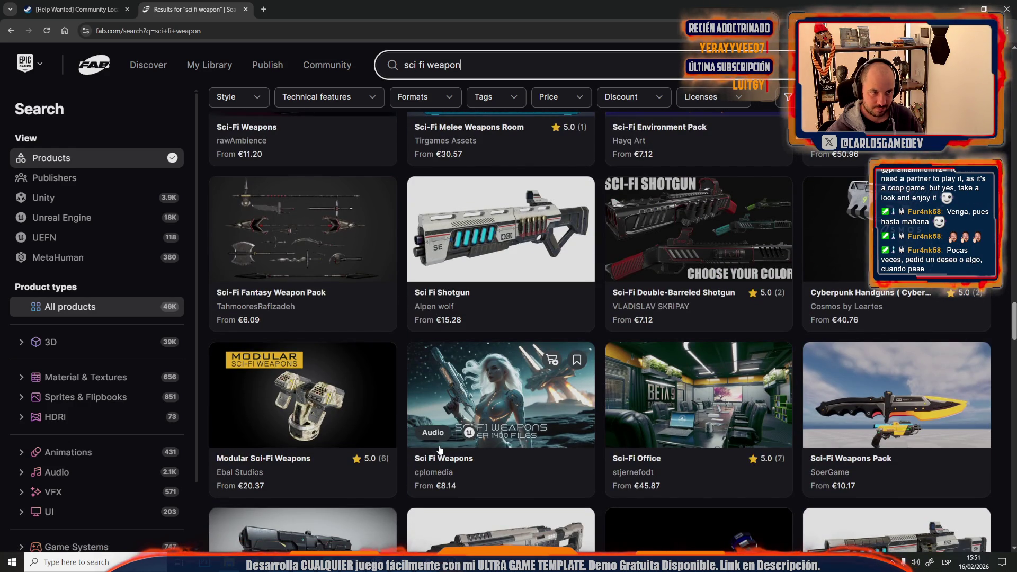
{"action": "scroll", "coordinate": [439, 449], "scroll_direction": "down", "scroll_amount": 4}
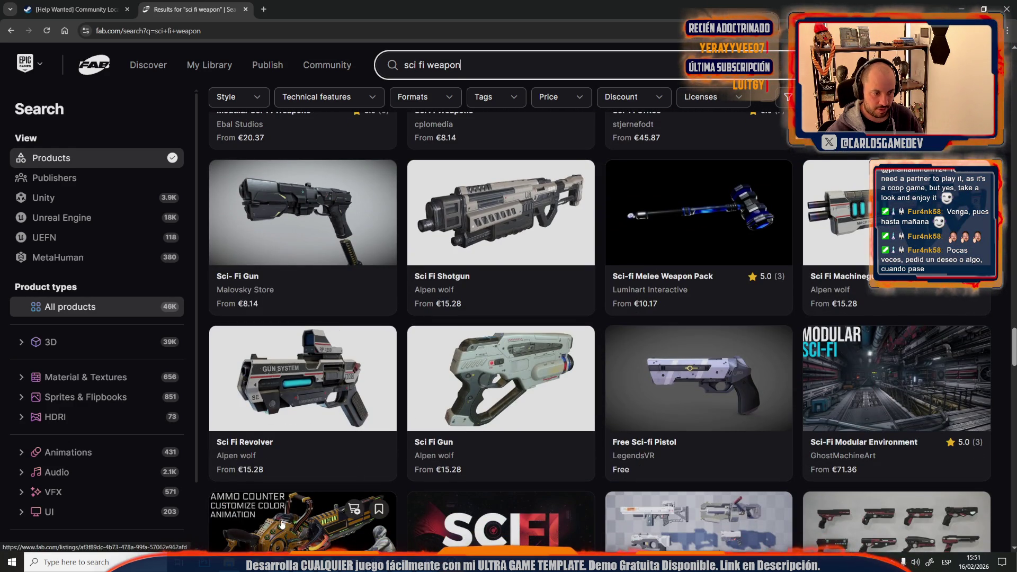
{"action": "scroll", "coordinate": [277, 528], "scroll_direction": "down", "scroll_amount": 3}
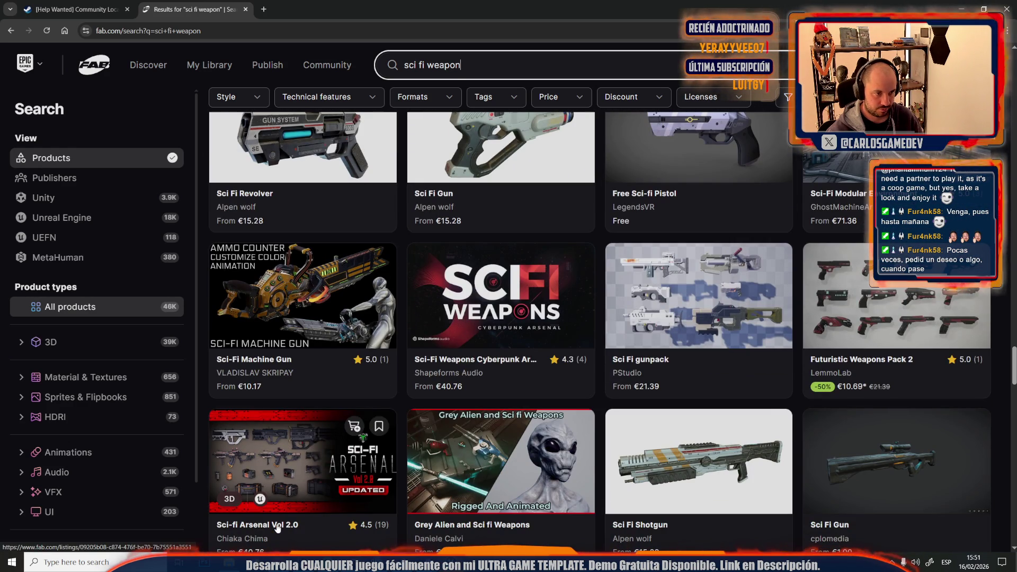
{"action": "scroll", "coordinate": [278, 528], "scroll_direction": "down", "scroll_amount": 4}
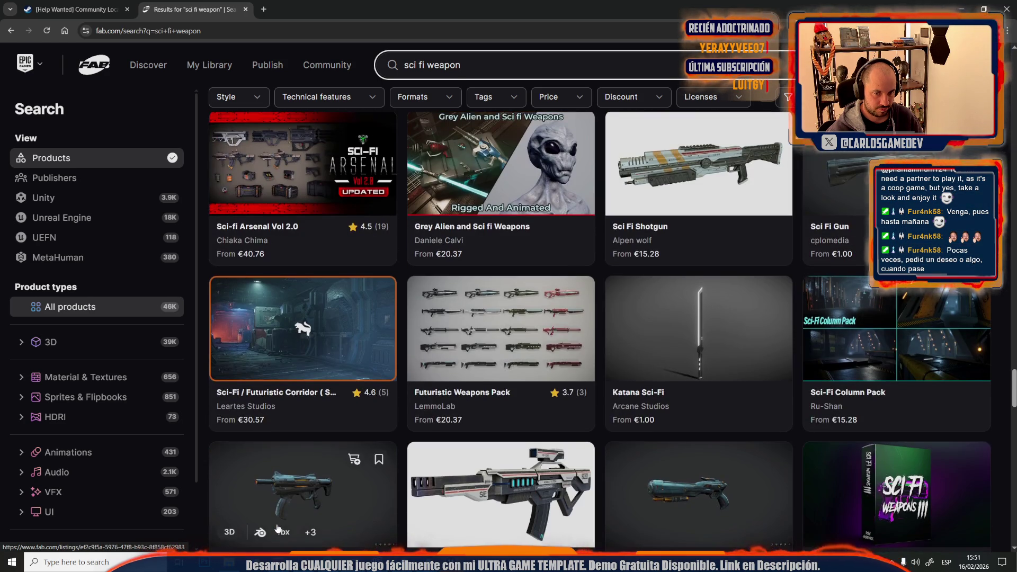
{"action": "scroll", "coordinate": [214, 97], "scroll_direction": "down", "scroll_amount": 3}
{"action": "scroll", "coordinate": [475, 355], "scroll_direction": "down", "scroll_amount": 3}
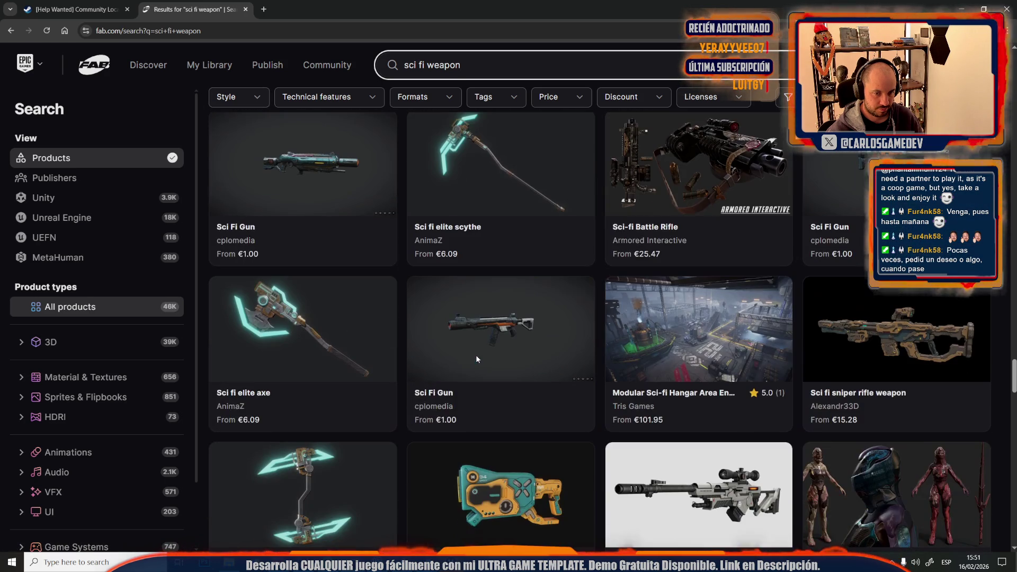
- Change the search to 'sci fi crane' and run it
{"action": "left_click_drag", "start_coordinate": [460, 72], "coordinate": [432, 75]}
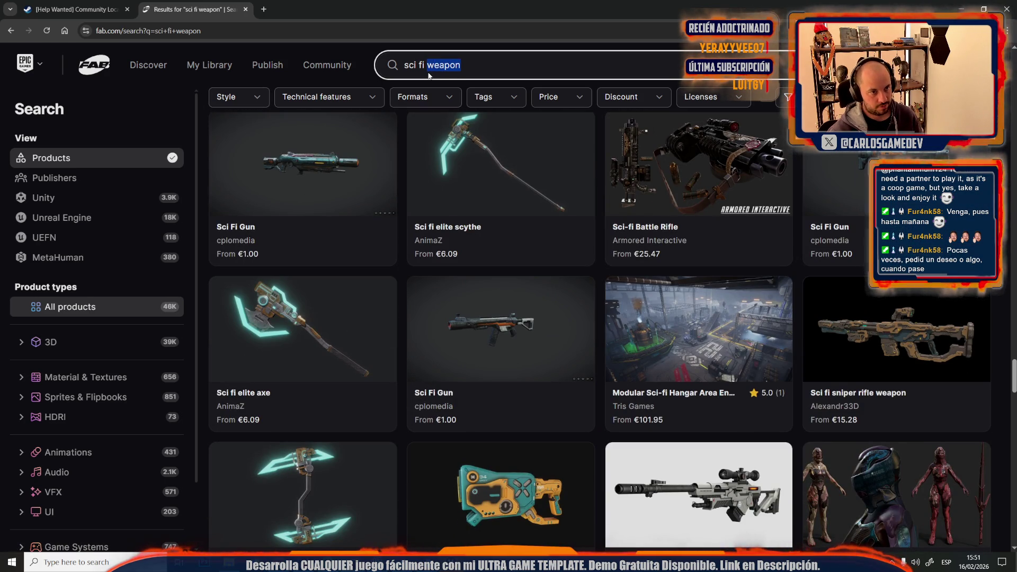
{"action": "type", "text": "cra"}
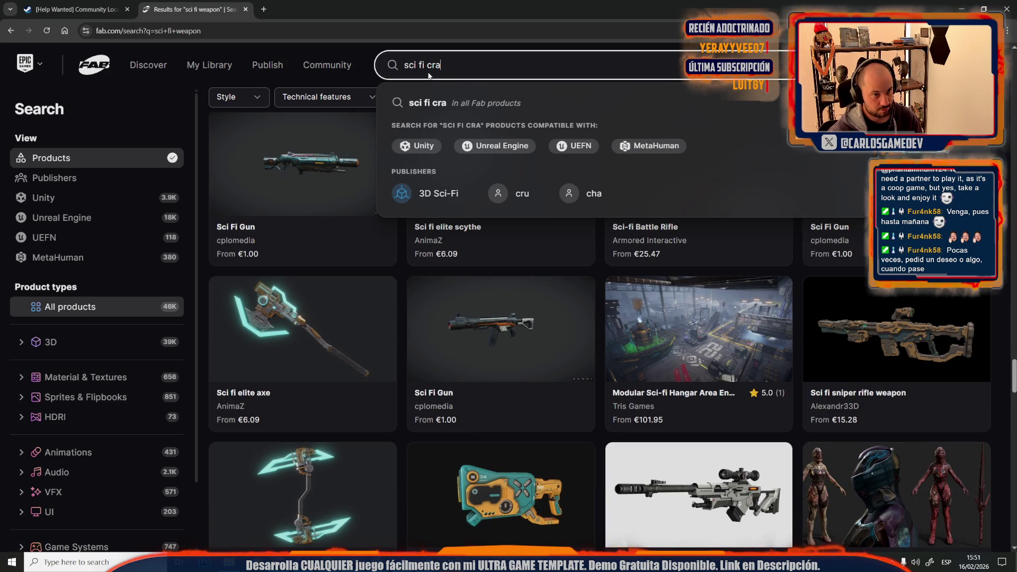
{"action": "type", "text": "ne"}
{"action": "key", "text": "Return"}
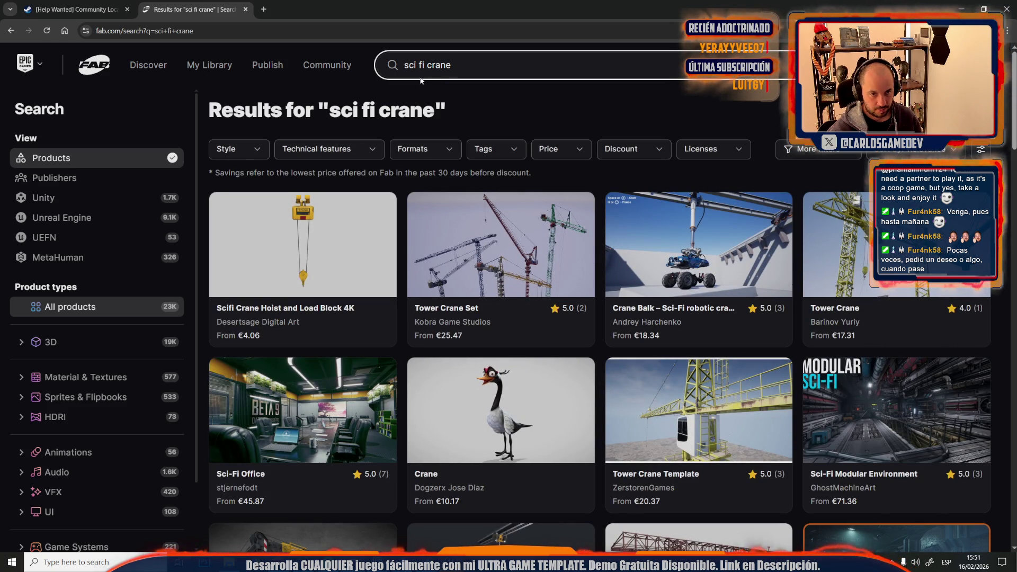
{"action": "scroll", "coordinate": [357, 306], "scroll_direction": "down", "scroll_amount": 7}
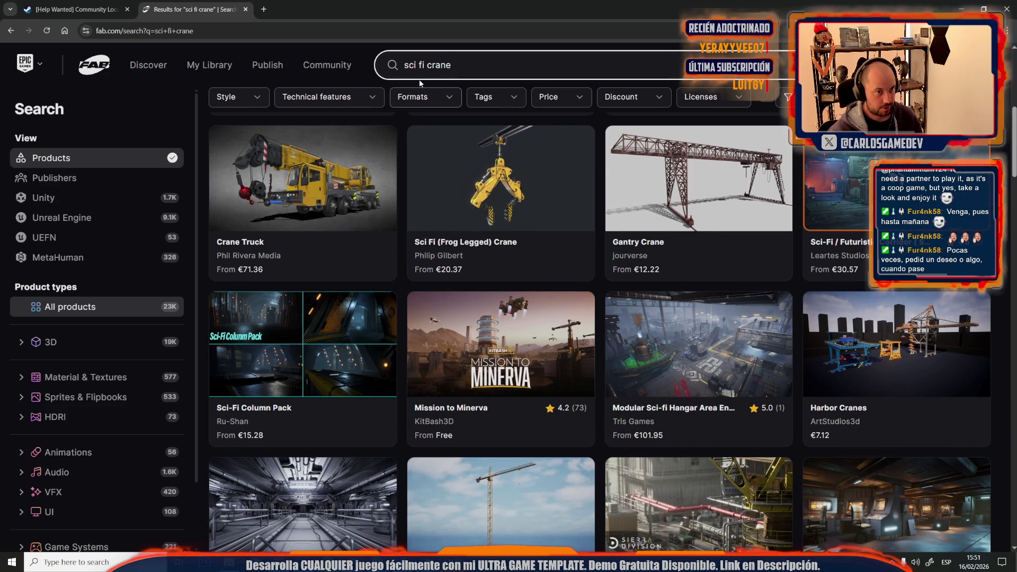
- Replace 'crane' with 'hunt' and browse the sci fi hunt results
{"action": "double_click", "coordinate": [432, 68]}
{"action": "key", "text": "BackSpace"}
{"action": "type", "text": "hunt"}
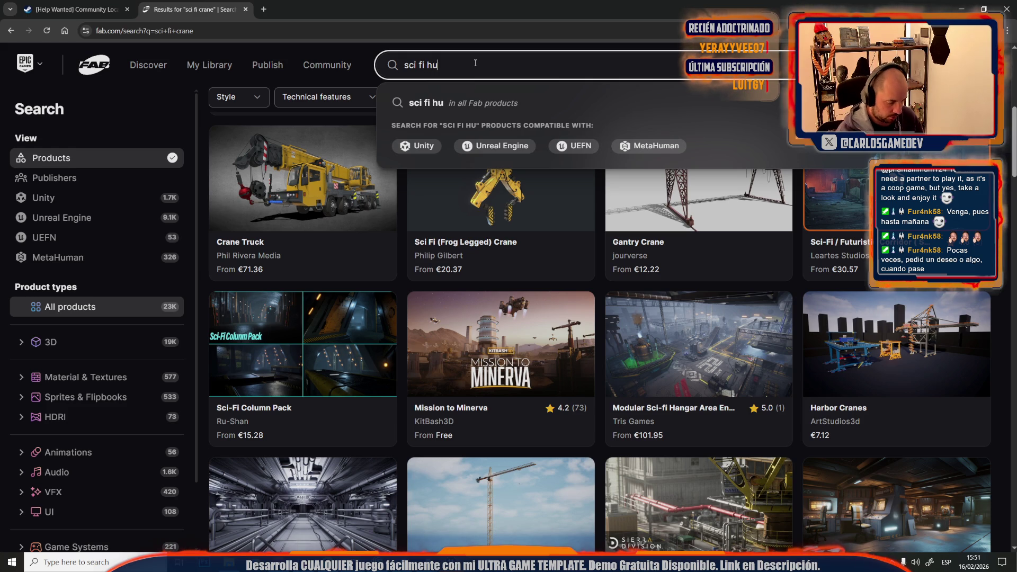
{"action": "key", "text": "Return"}
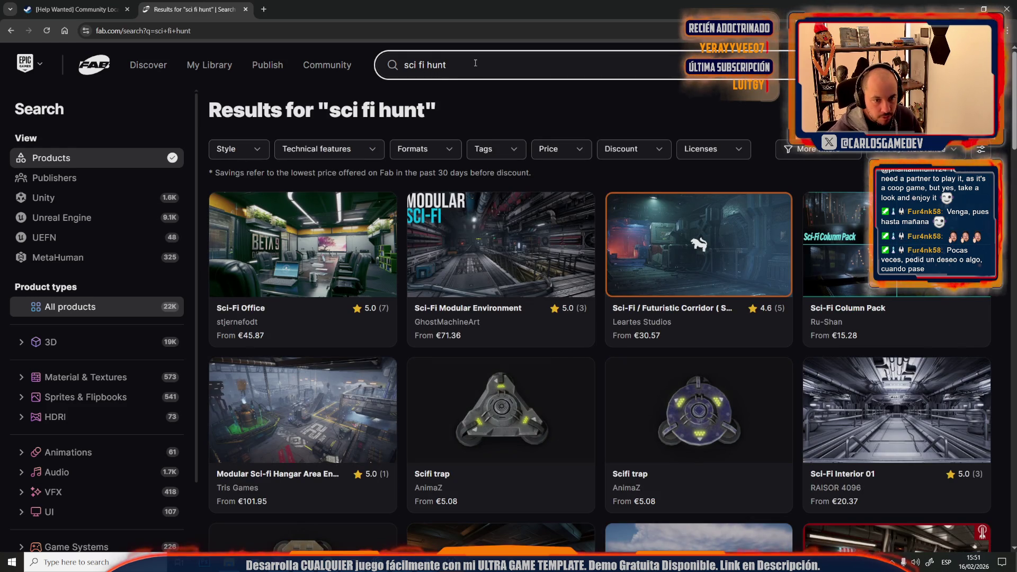
{"action": "scroll", "coordinate": [439, 252], "scroll_direction": "down", "scroll_amount": 5}
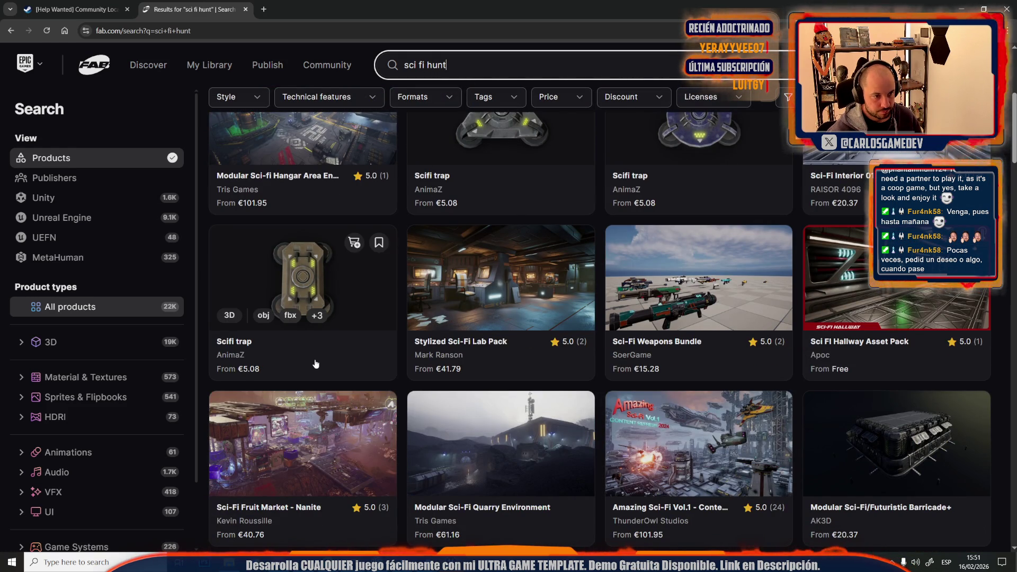
{"action": "scroll", "coordinate": [315, 363], "scroll_direction": "down", "scroll_amount": 6}
{"action": "scroll", "coordinate": [315, 364], "scroll_direction": "down", "scroll_amount": 6}
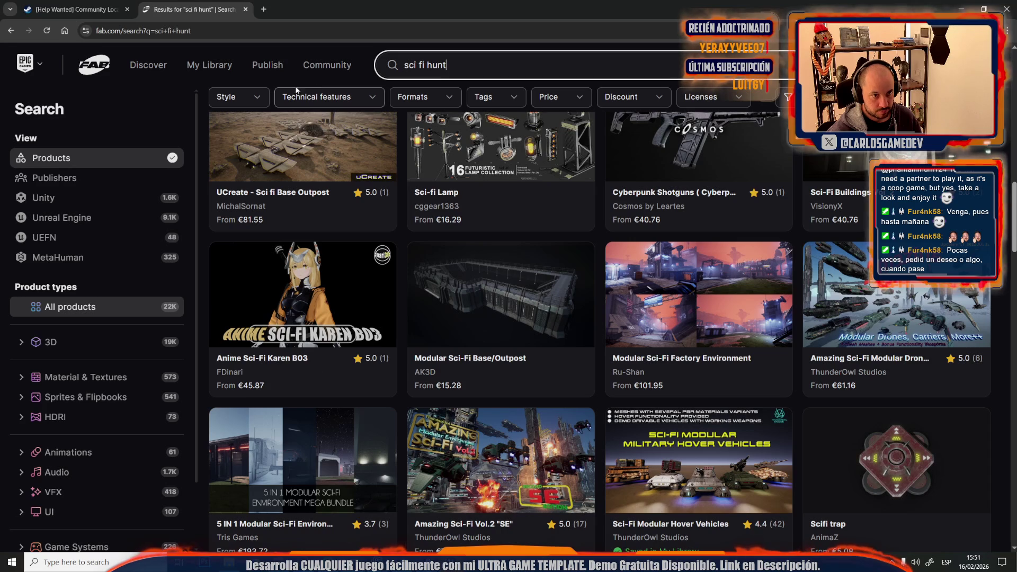
- Correct the query to 'sci-fi hunt' with a hyphen and run it
{"action": "left_click", "coordinate": [416, 65]}
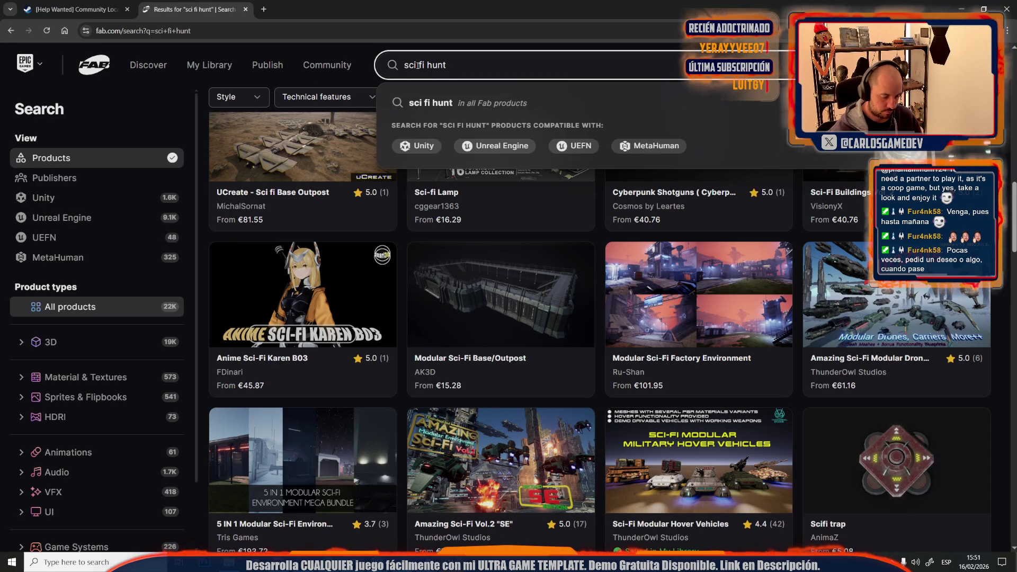
{"action": "key", "text": "BackSpace"}
{"action": "type", "text": "-"}
{"action": "key", "text": "Return"}
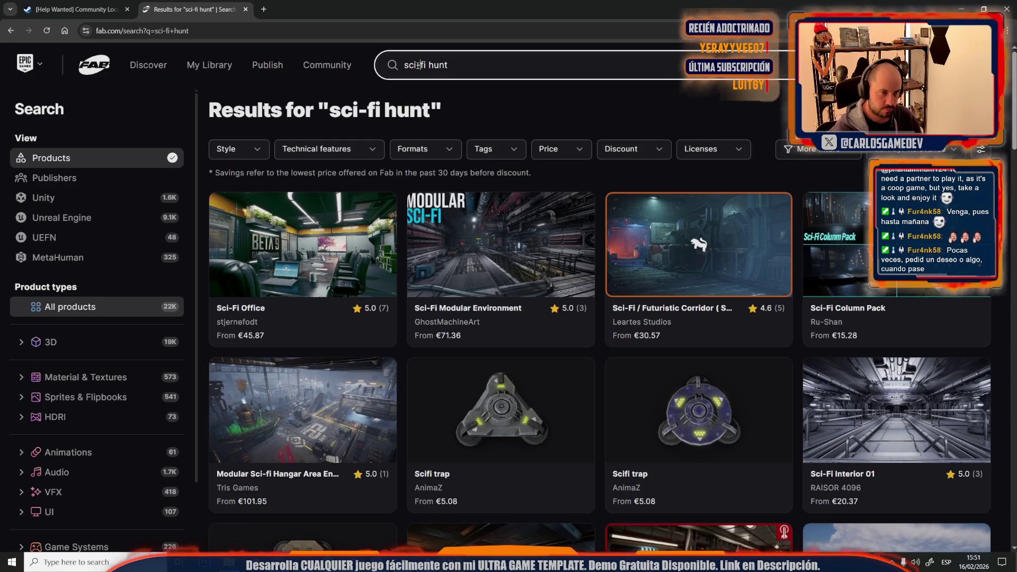
- Scroll through the sci-fi hunt results like Sci-fi Security Camera and Free Sci-fi Pistol
{"action": "scroll", "coordinate": [396, 192], "scroll_direction": "down", "scroll_amount": 10}
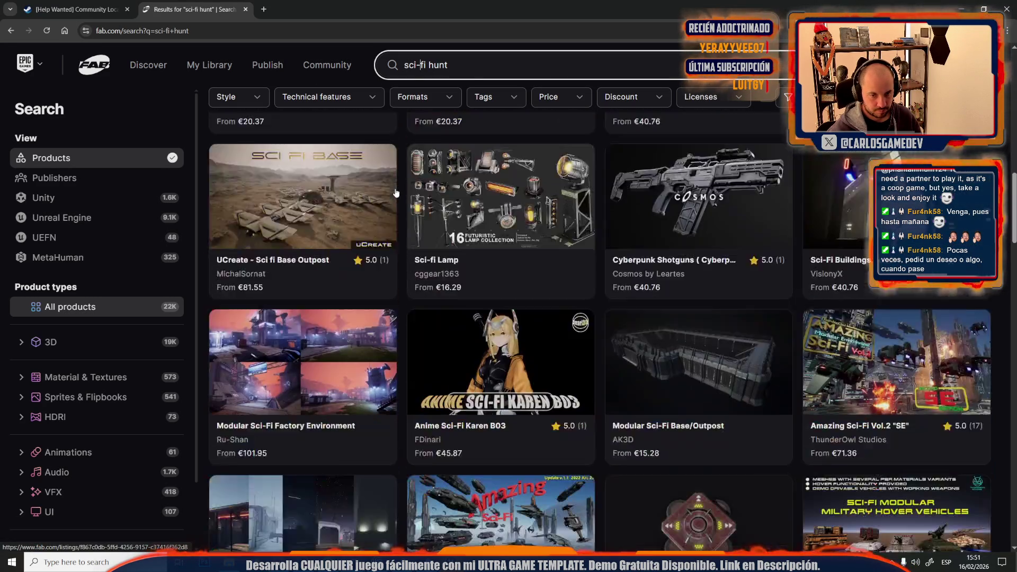
{"action": "scroll", "coordinate": [396, 192], "scroll_direction": "down", "scroll_amount": 1}
{"action": "scroll", "coordinate": [396, 192], "scroll_direction": "down", "scroll_amount": 5}
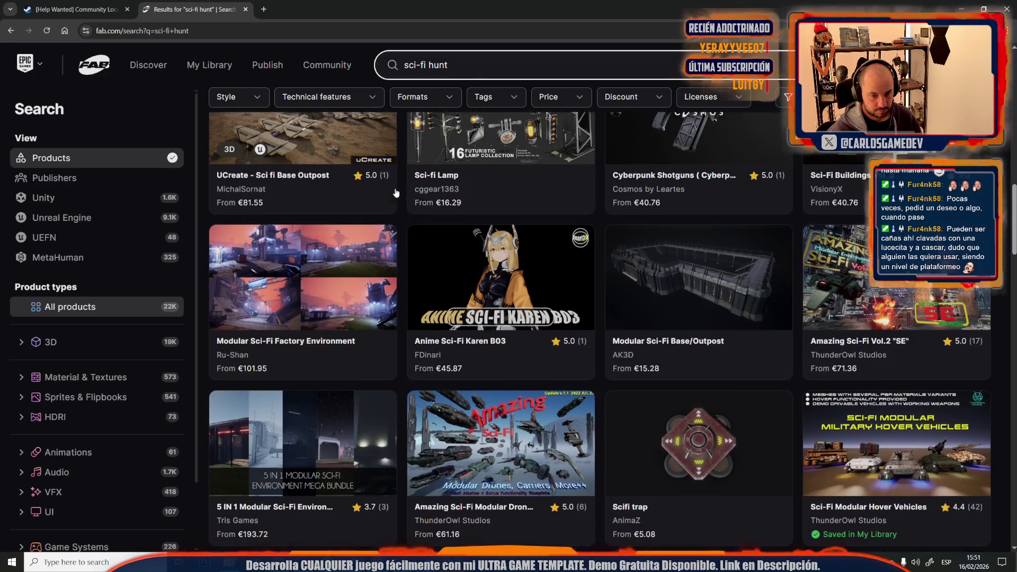
{"action": "scroll", "coordinate": [396, 193], "scroll_direction": "up", "scroll_amount": 7}
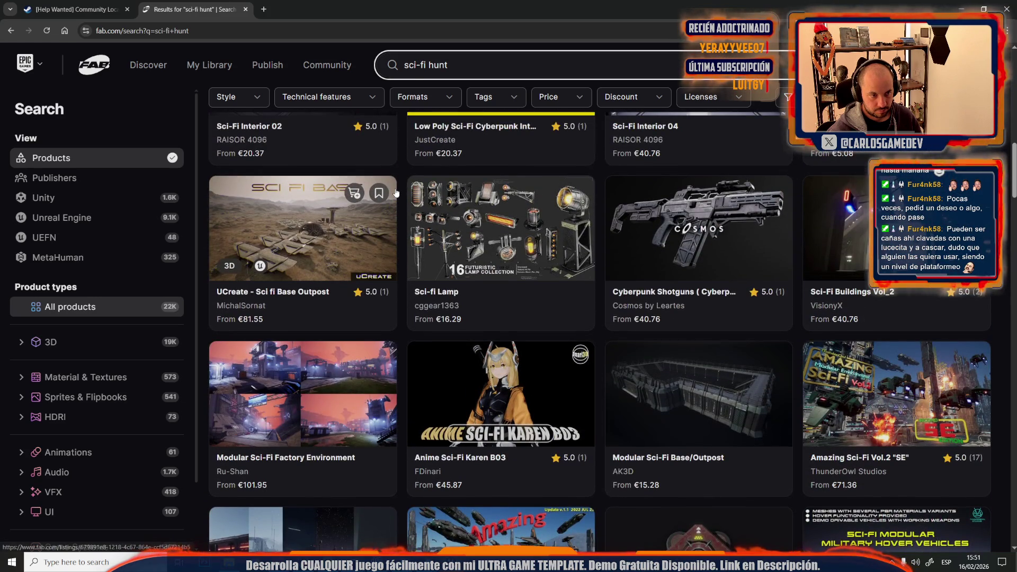
{"action": "scroll", "coordinate": [396, 192], "scroll_direction": "down", "scroll_amount": 15}
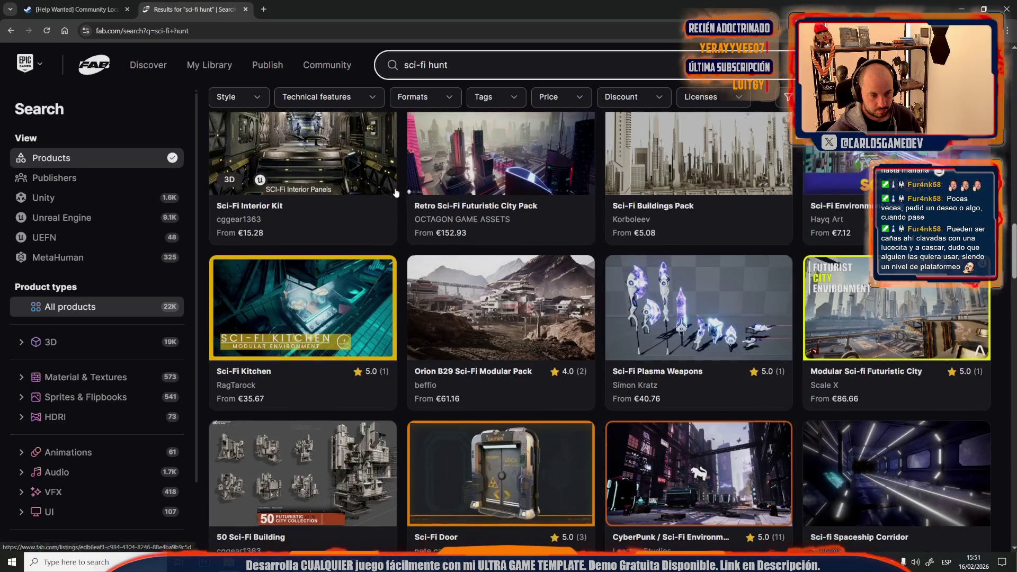
{"action": "scroll", "coordinate": [396, 193], "scroll_direction": "down", "scroll_amount": 5}
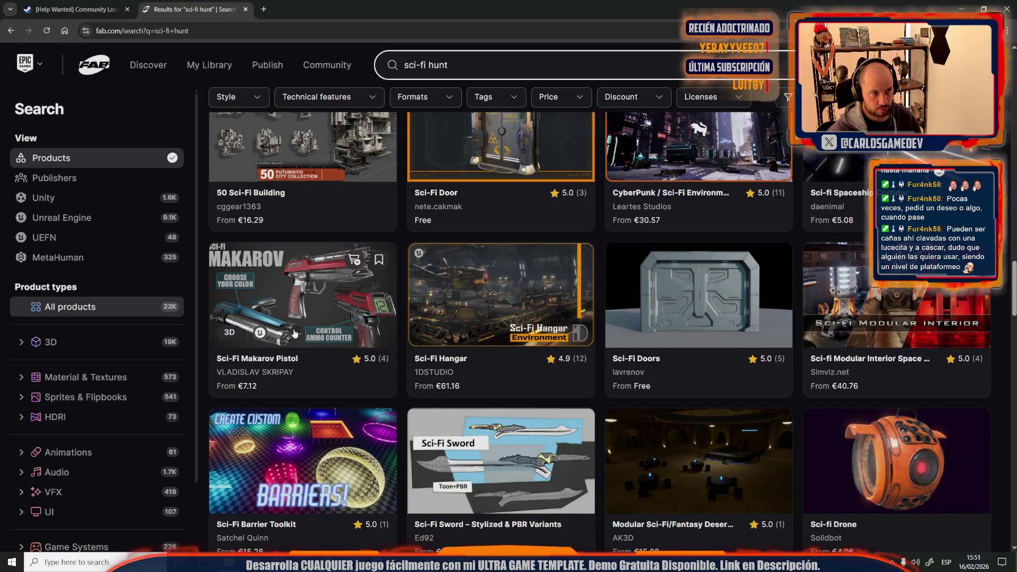
{"action": "scroll", "coordinate": [295, 333], "scroll_direction": "down", "scroll_amount": 5}
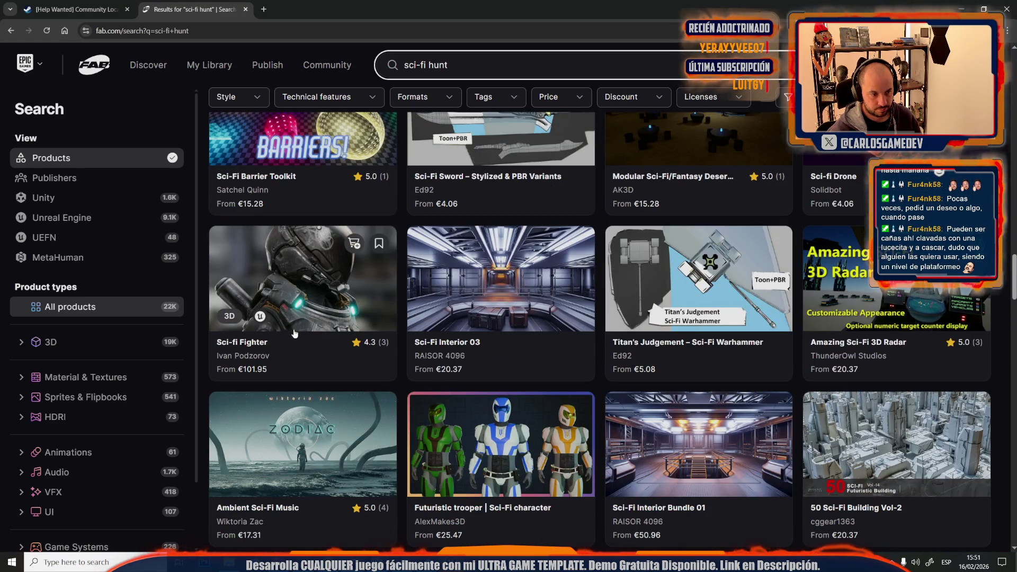
{"action": "scroll", "coordinate": [295, 332], "scroll_direction": "down", "scroll_amount": 8}
{"action": "scroll", "coordinate": [295, 332], "scroll_direction": "down", "scroll_amount": 4}
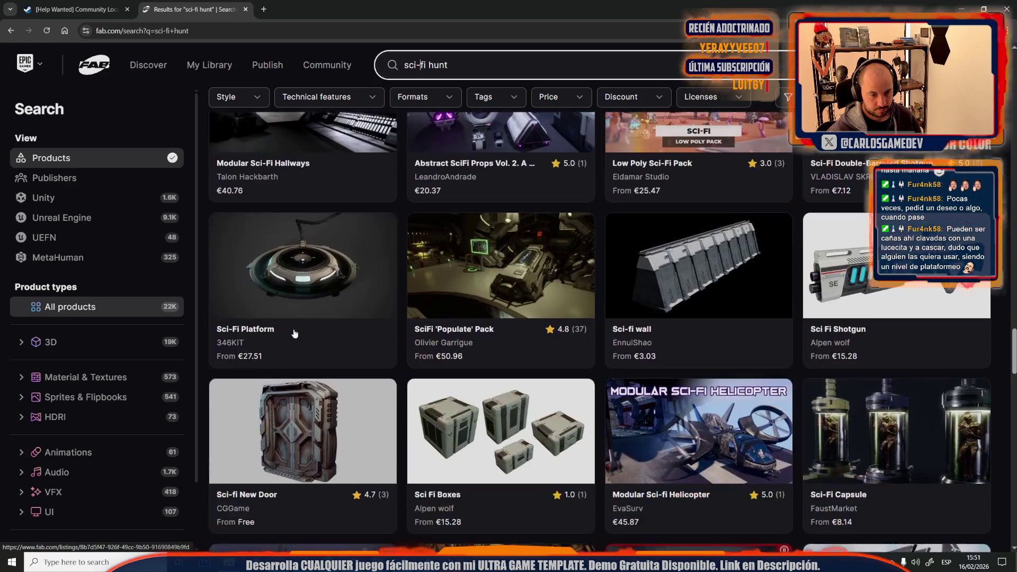
{"action": "scroll", "coordinate": [295, 333], "scroll_direction": "down", "scroll_amount": 5}
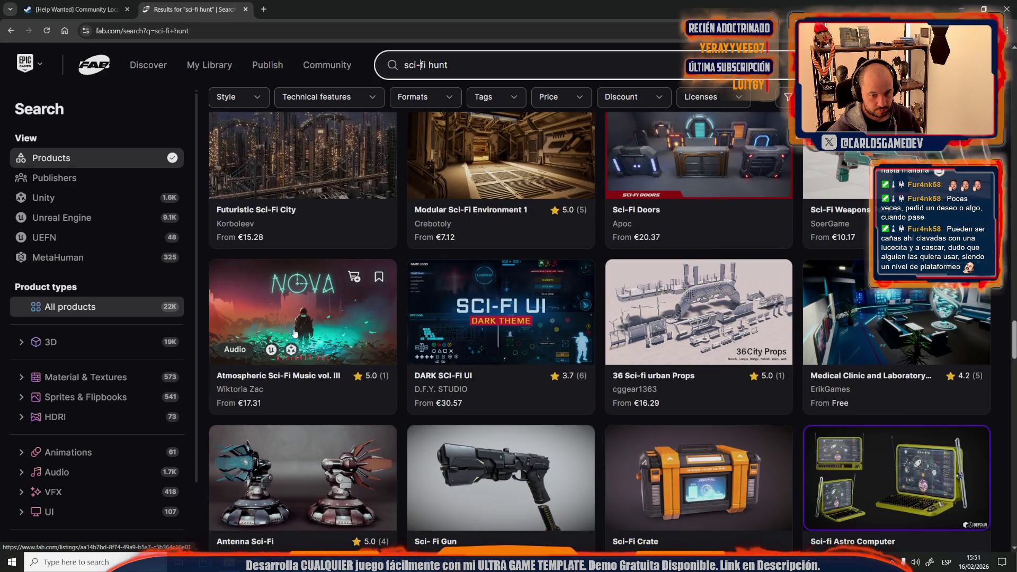
{"action": "scroll", "coordinate": [295, 332], "scroll_direction": "down", "scroll_amount": 5}
{"action": "scroll", "coordinate": [295, 333], "scroll_direction": "down", "scroll_amount": 5}
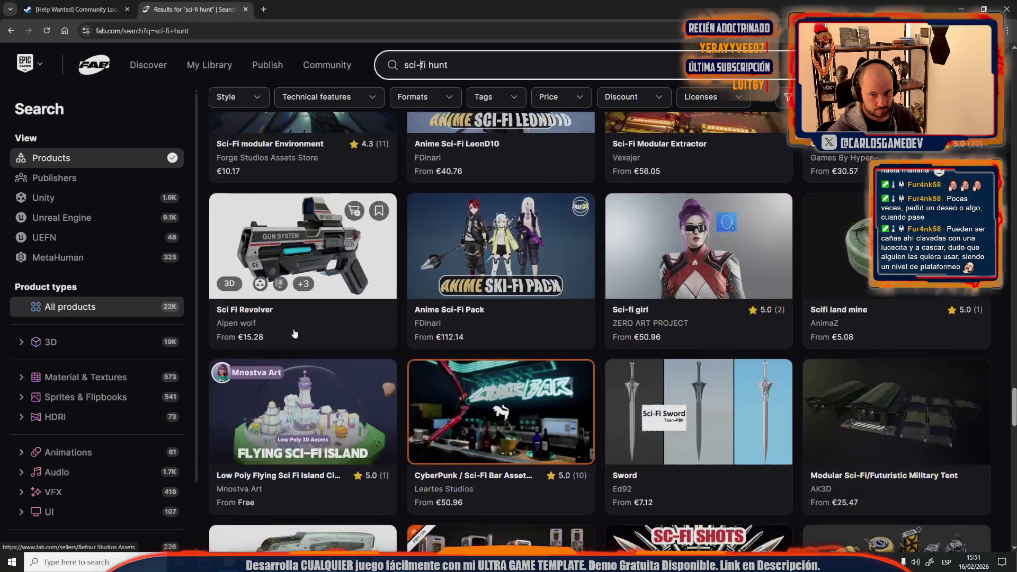
{"action": "scroll", "coordinate": [295, 333], "scroll_direction": "down", "scroll_amount": 5}
{"action": "scroll", "coordinate": [295, 332], "scroll_direction": "down", "scroll_amount": 5}
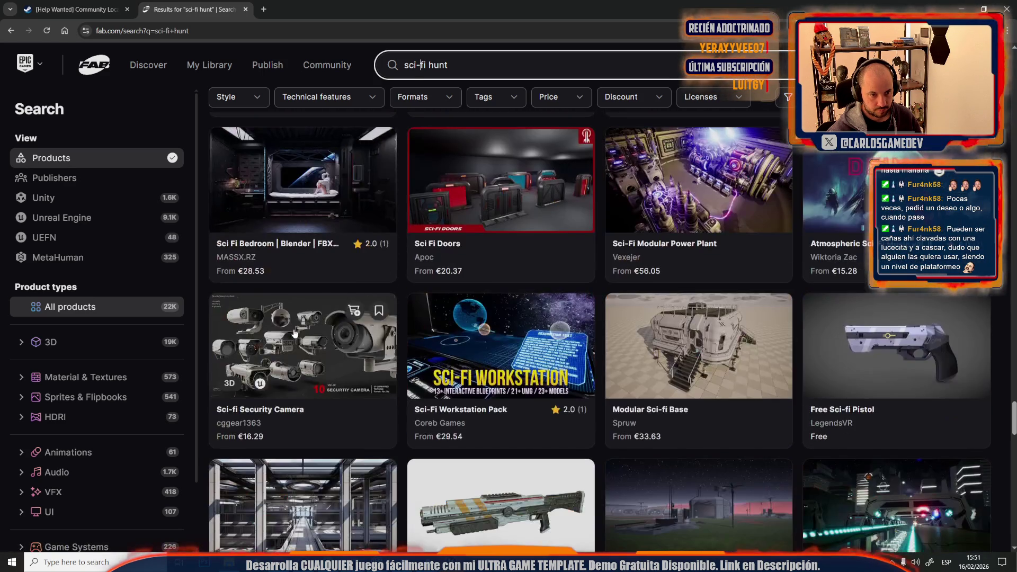
- Replace the search text with 'fishing' and run the search
{"action": "mouse_move", "coordinate": [316, 71]}
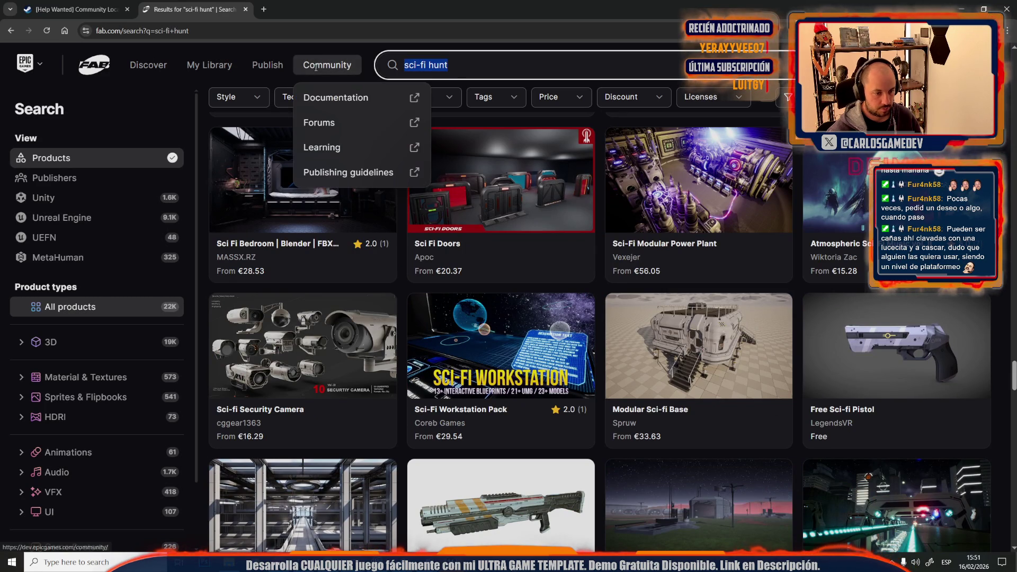
{"action": "key", "text": "ctrl+a"}
{"action": "type", "text": "fishing"}
{"action": "key", "text": "Return"}
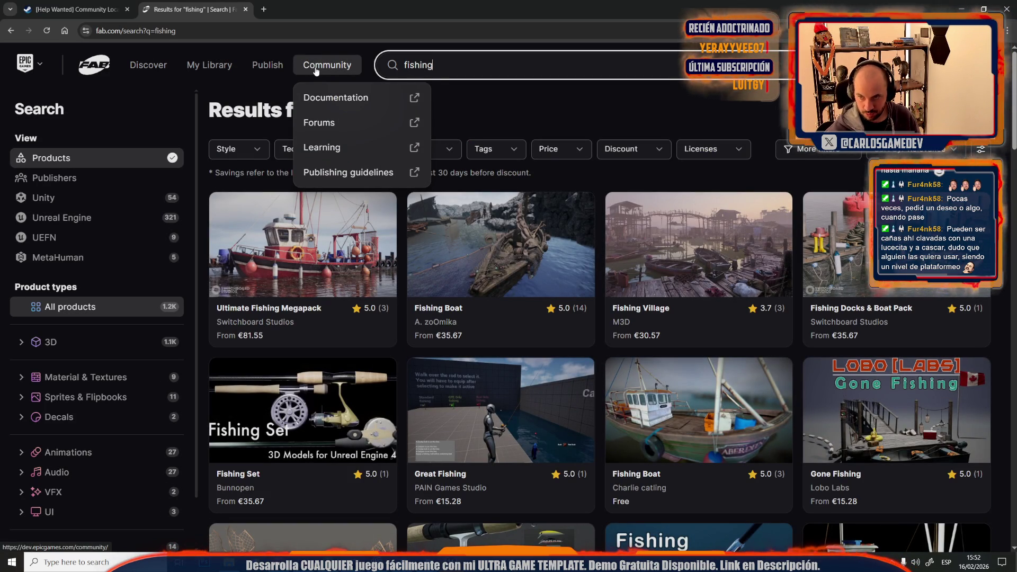
- Scroll through the ~1.2K fishing results such as Fishing Kit, Fishing Trawler PBR and Fishing Hat
{"action": "scroll", "coordinate": [496, 263], "scroll_direction": "down", "scroll_amount": 5}
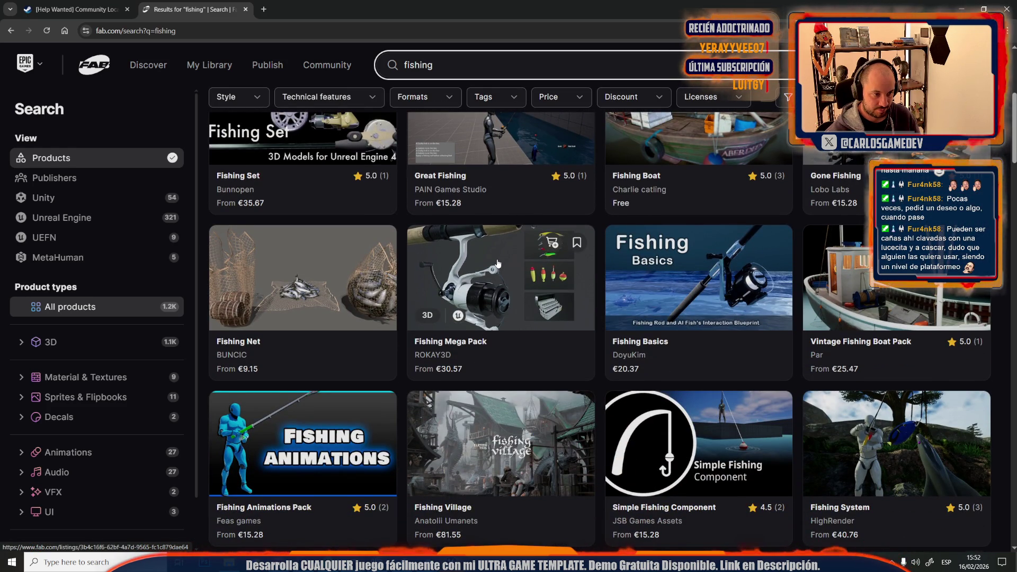
{"action": "scroll", "coordinate": [498, 263], "scroll_direction": "down", "scroll_amount": 4}
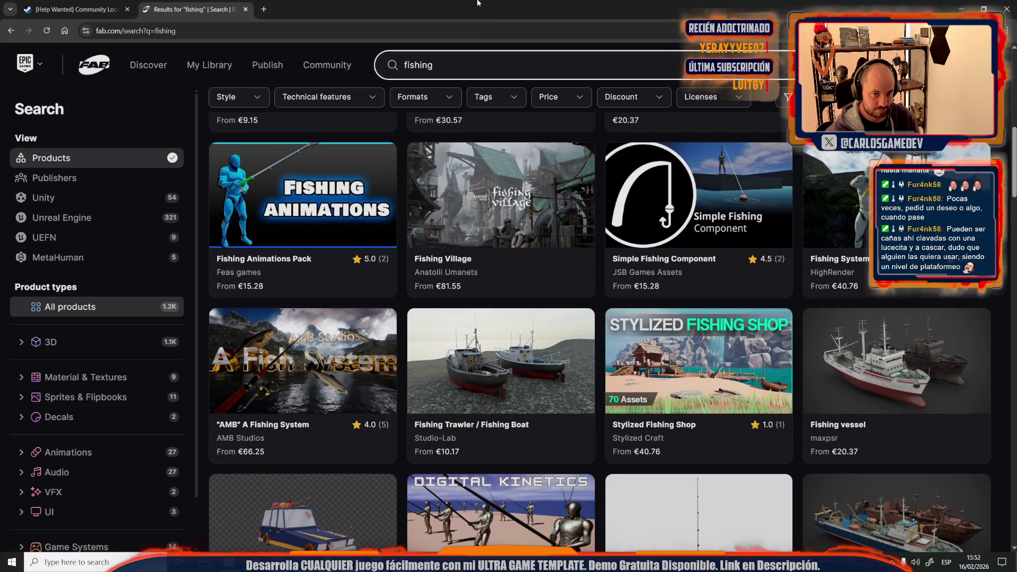
{"action": "scroll", "coordinate": [510, 266], "scroll_direction": "down", "scroll_amount": 10}
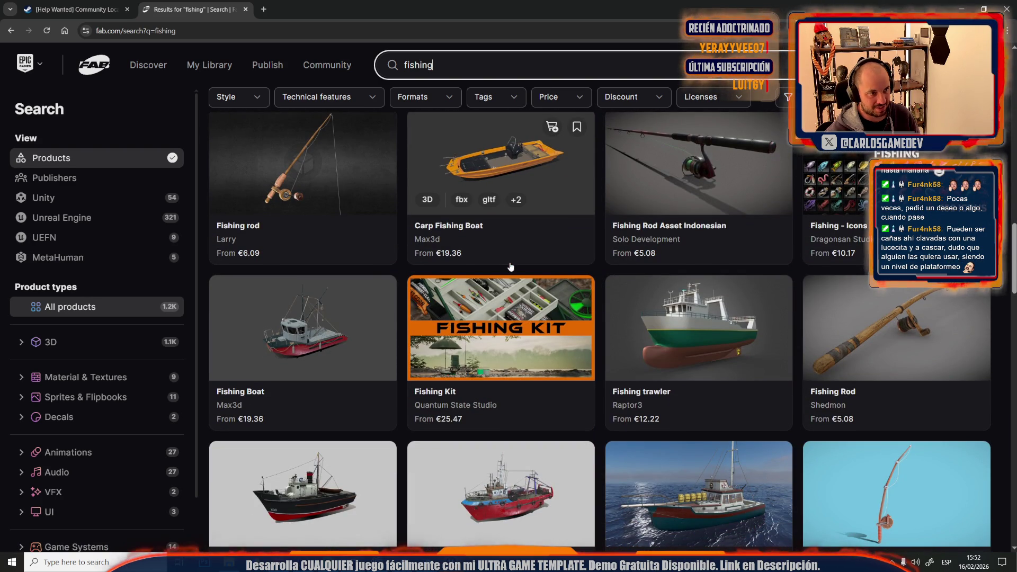
{"action": "scroll", "coordinate": [510, 266], "scroll_direction": "down", "scroll_amount": 3}
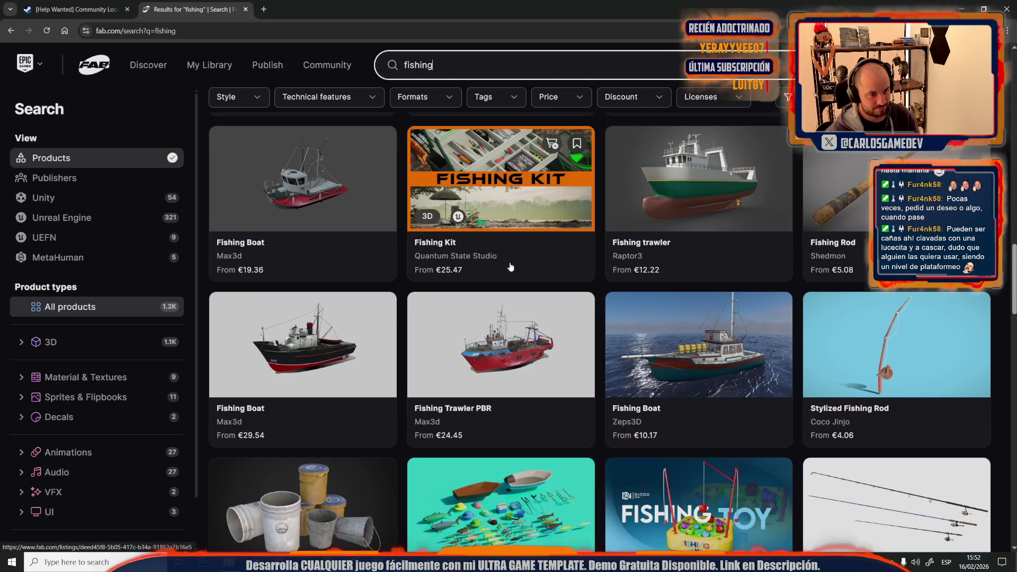
{"action": "scroll", "coordinate": [510, 266], "scroll_direction": "down", "scroll_amount": 3}
{"action": "scroll", "coordinate": [510, 266], "scroll_direction": "down", "scroll_amount": 3}
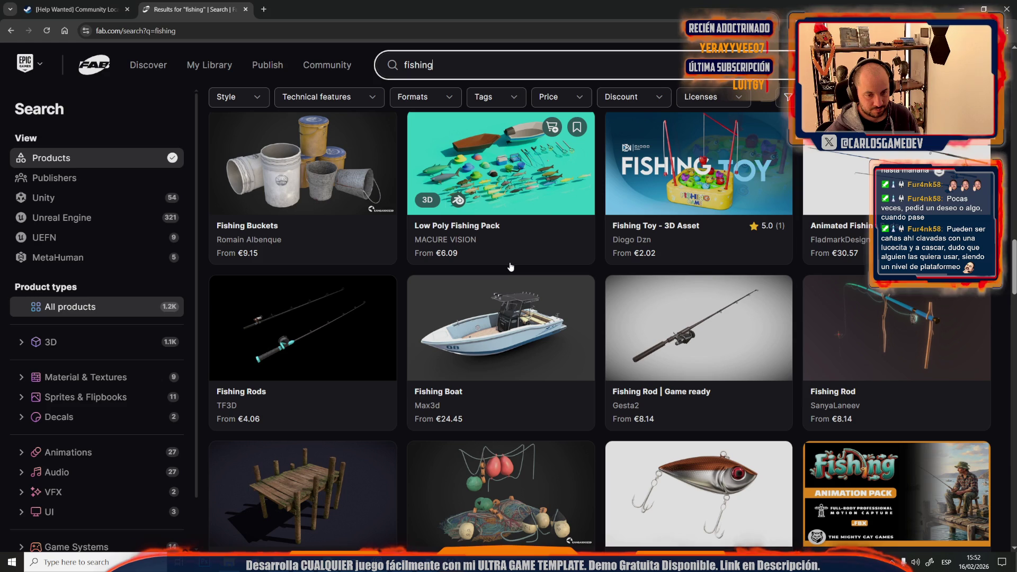
{"action": "scroll", "coordinate": [510, 266], "scroll_direction": "down", "scroll_amount": 3}
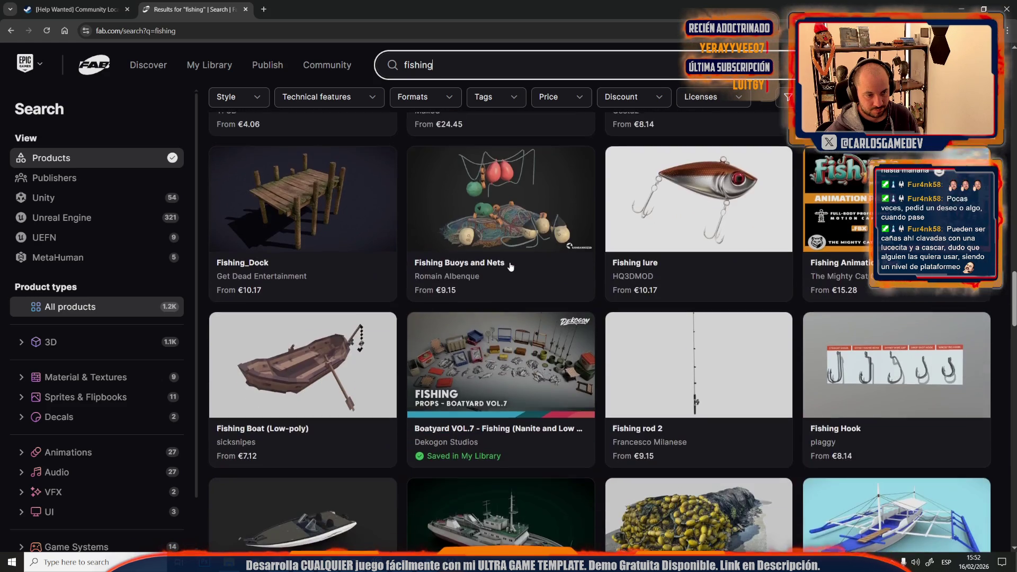
{"action": "scroll", "coordinate": [510, 266], "scroll_direction": "down", "scroll_amount": 3}
{"action": "scroll", "coordinate": [510, 266], "scroll_direction": "down", "scroll_amount": 4}
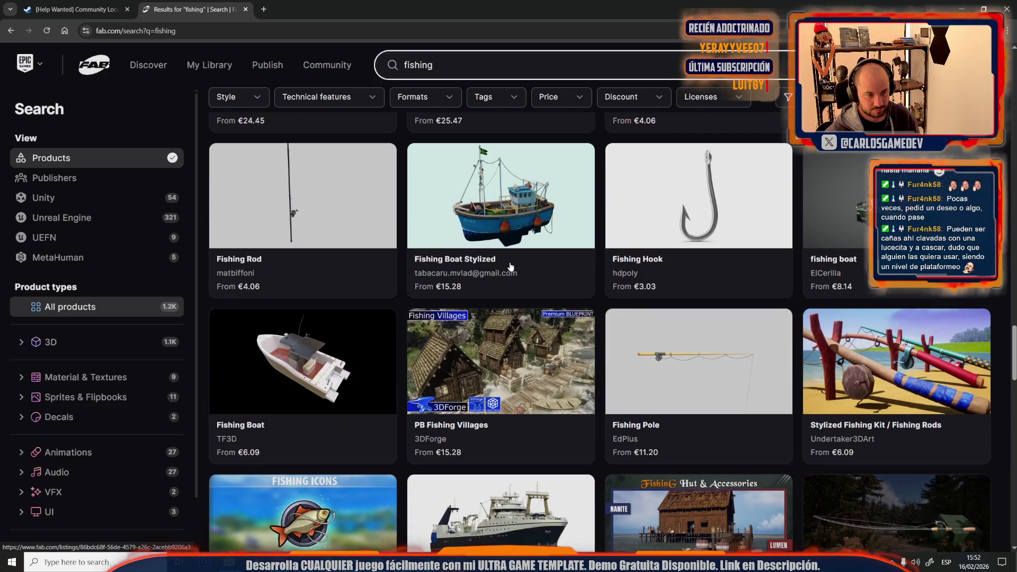
{"action": "scroll", "coordinate": [510, 266], "scroll_direction": "down", "scroll_amount": 6}
{"action": "scroll", "coordinate": [510, 266], "scroll_direction": "down", "scroll_amount": 6}
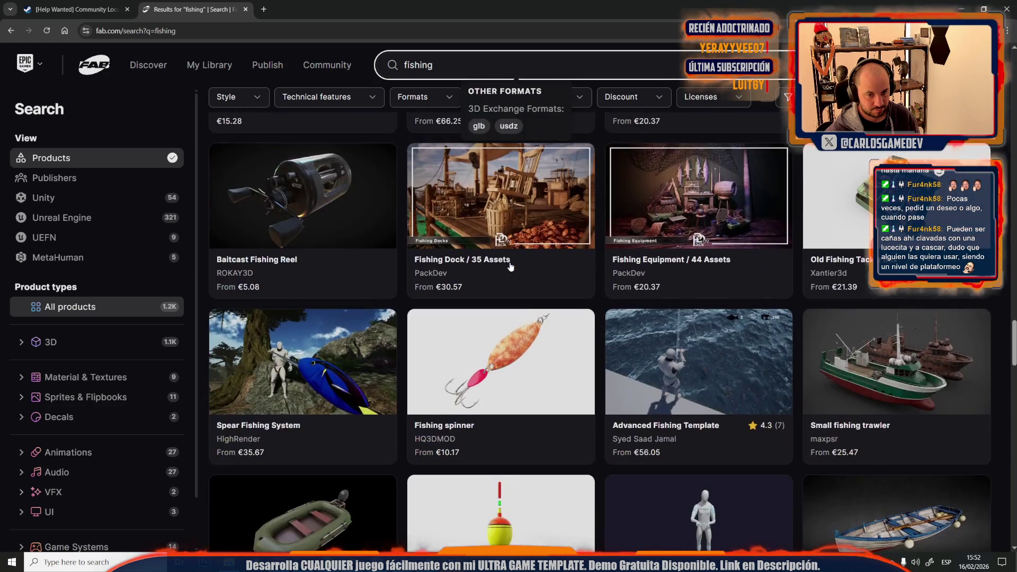
{"action": "scroll", "coordinate": [510, 265], "scroll_direction": "down", "scroll_amount": 5}
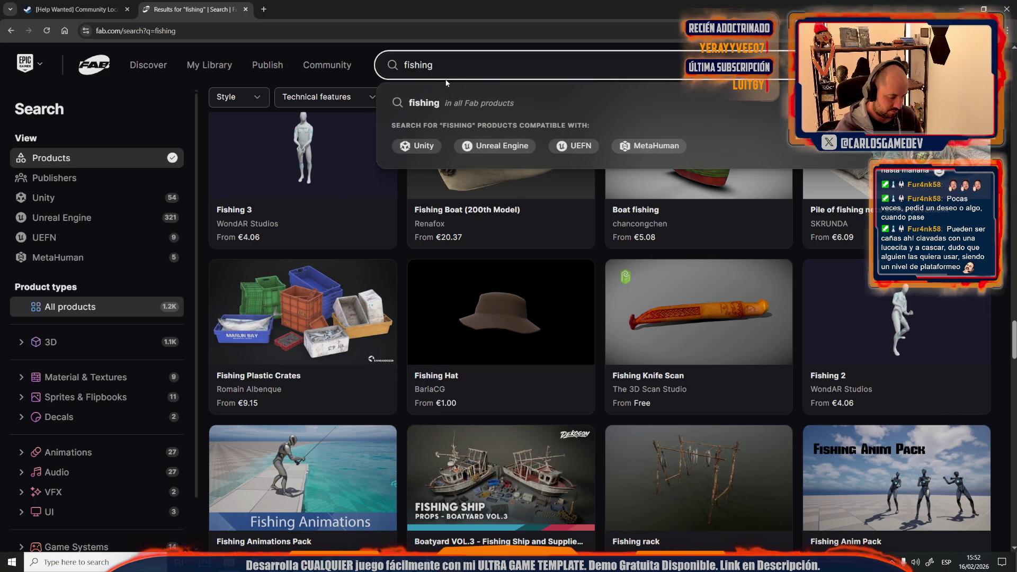
- Search for 'fishing rod', fixing the missing space in the query
{"action": "type", "text": "rod"}
{"action": "key", "text": "Return"}
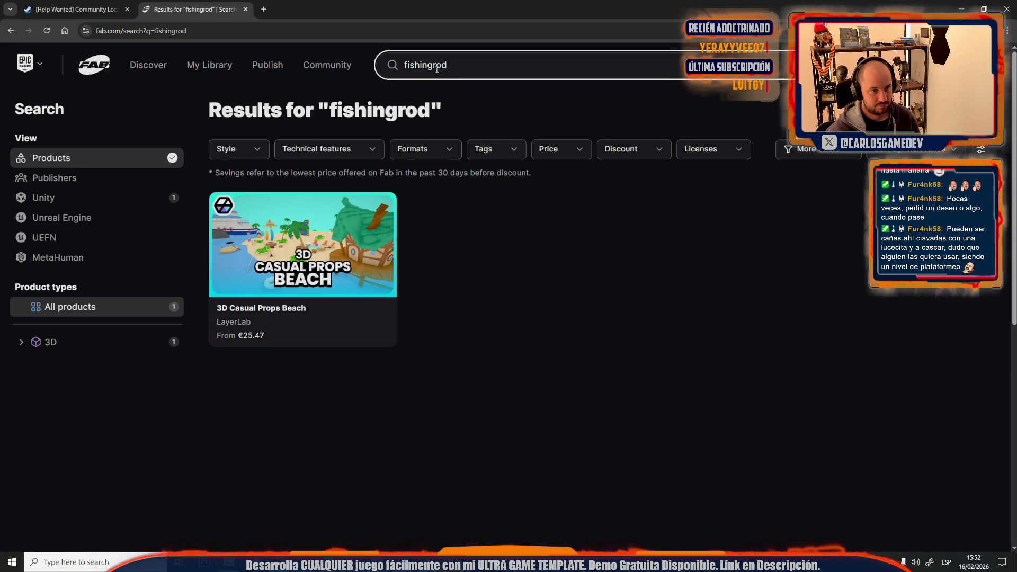
{"action": "left_click", "coordinate": [429, 64]}
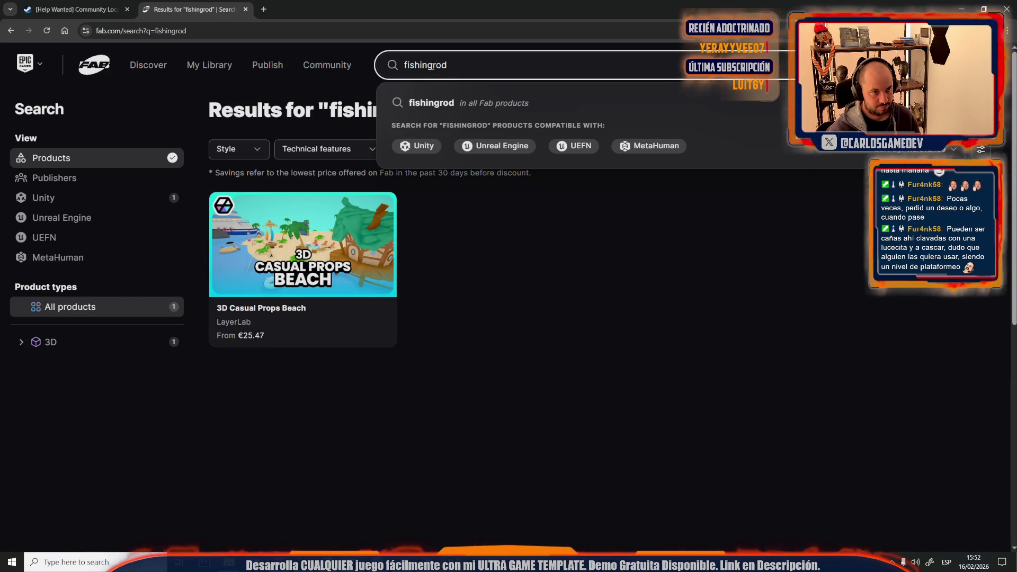
{"action": "key", "text": "Return"}
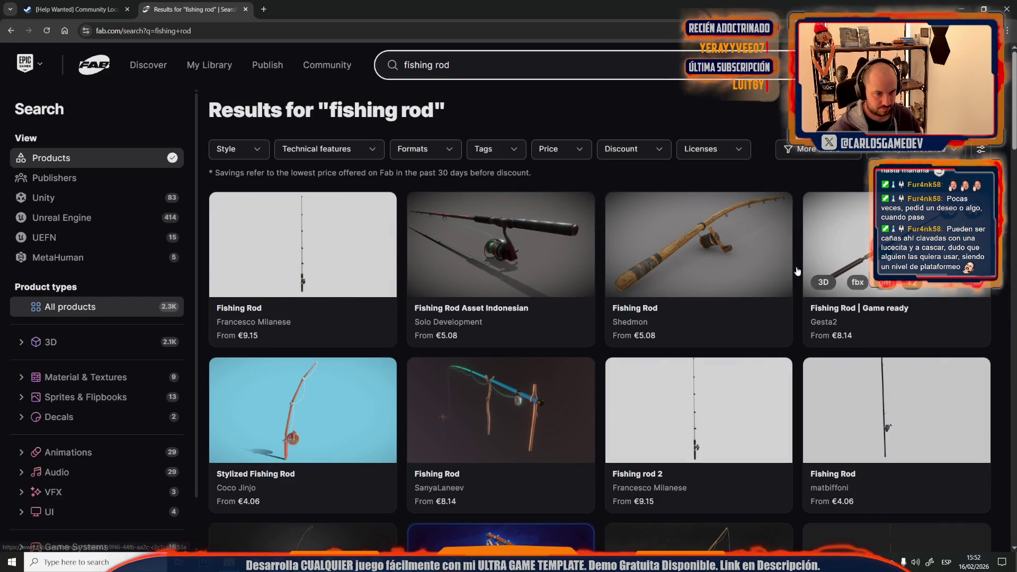
{"action": "scroll", "coordinate": [688, 265], "scroll_direction": "down", "scroll_amount": 6}
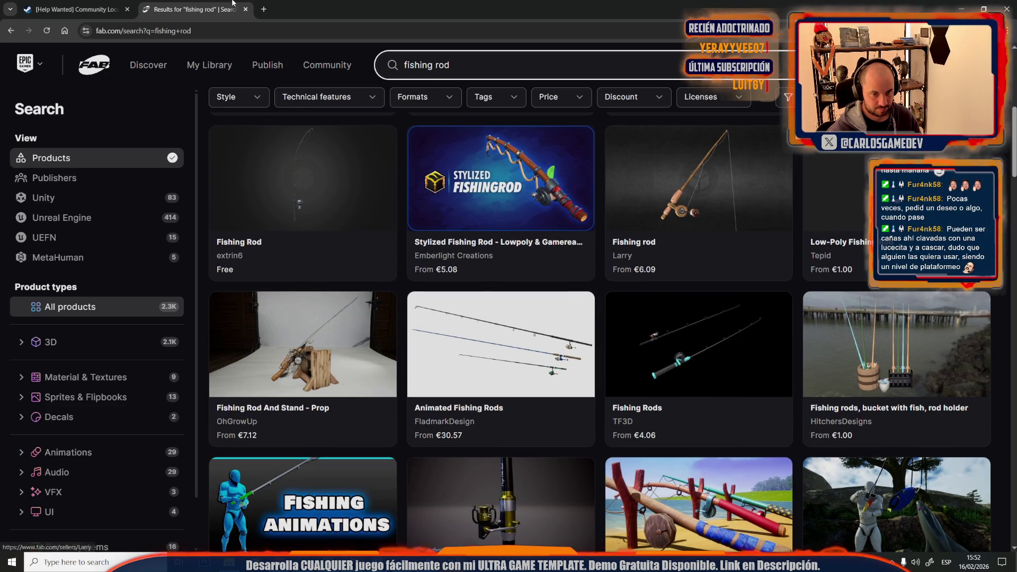
- Preview the Fishing Rods and Fishing Rod And Stand listings in new tabs, then close both
{"action": "middle_click", "coordinate": [706, 350]}
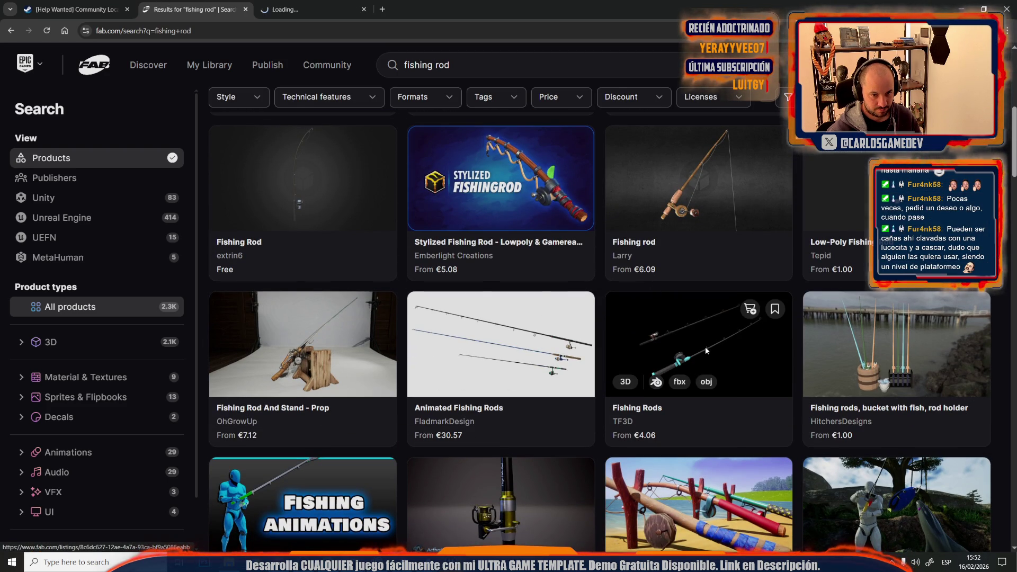
{"action": "left_click", "coordinate": [312, 9]}
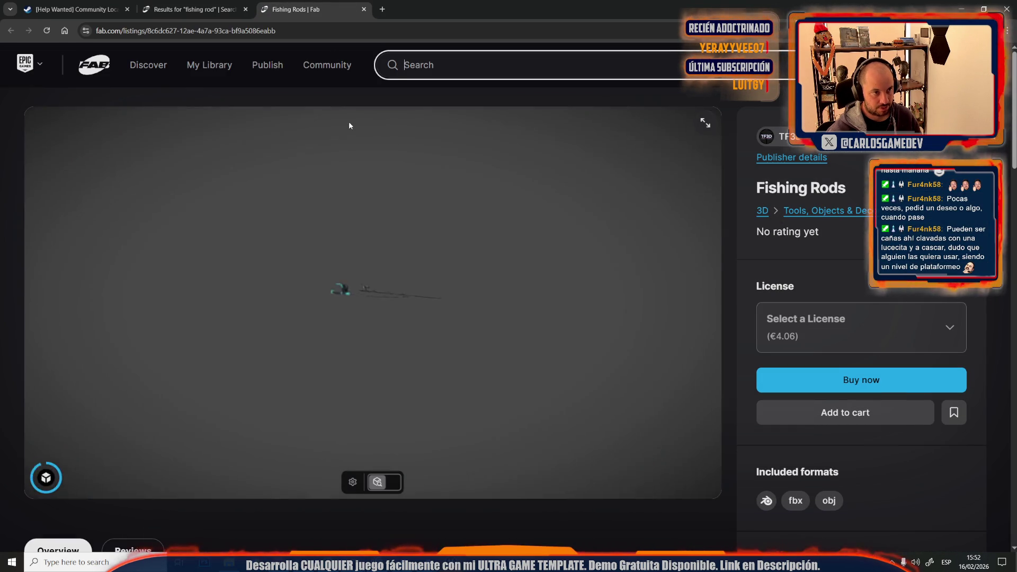
{"action": "key", "text": "ctrl+w"}
{"action": "scroll", "coordinate": [422, 364], "scroll_direction": "down", "scroll_amount": 3}
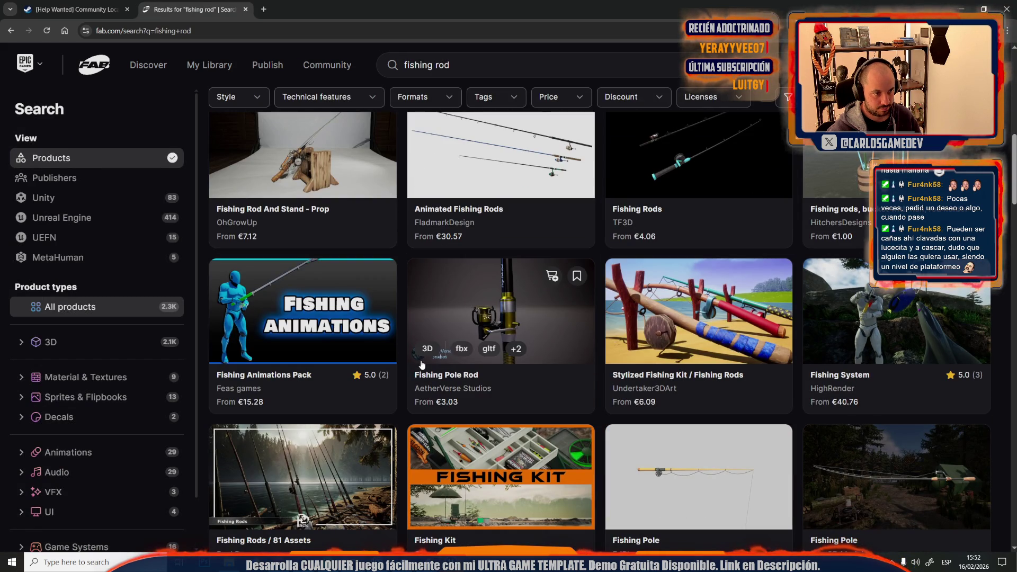
{"action": "middle_click", "coordinate": [306, 159]}
{"action": "left_click", "coordinate": [295, 12]}
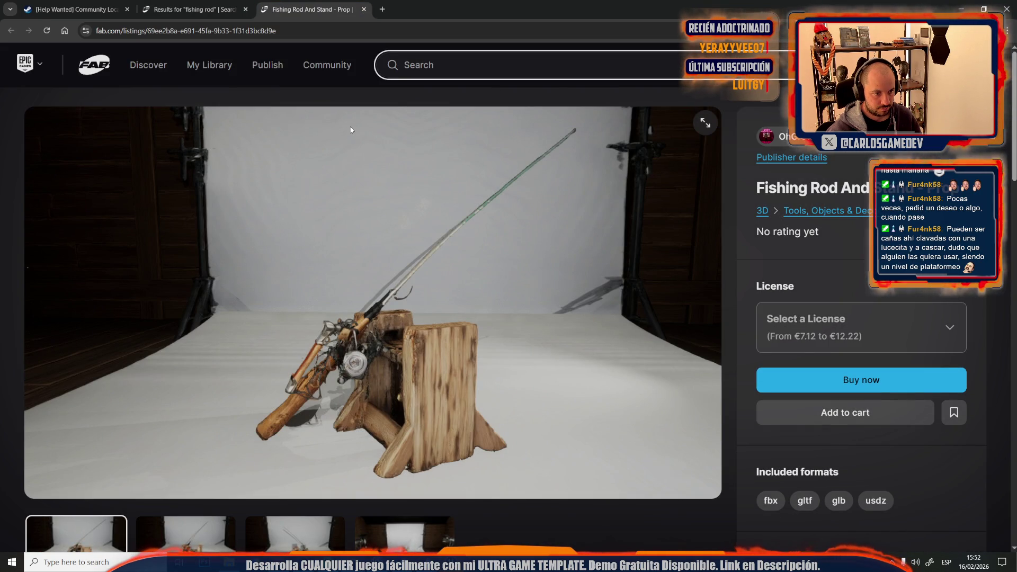
{"action": "key", "text": "ctrl+w"}
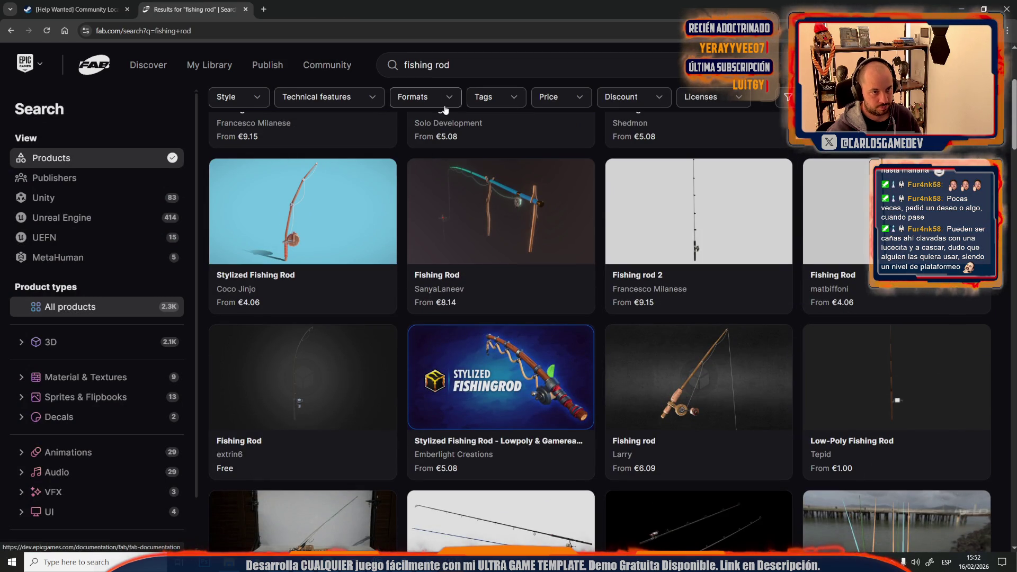
- Filter the fishing rod results to the Unreal Engine format and scroll through them
{"action": "left_click", "coordinate": [445, 105]}
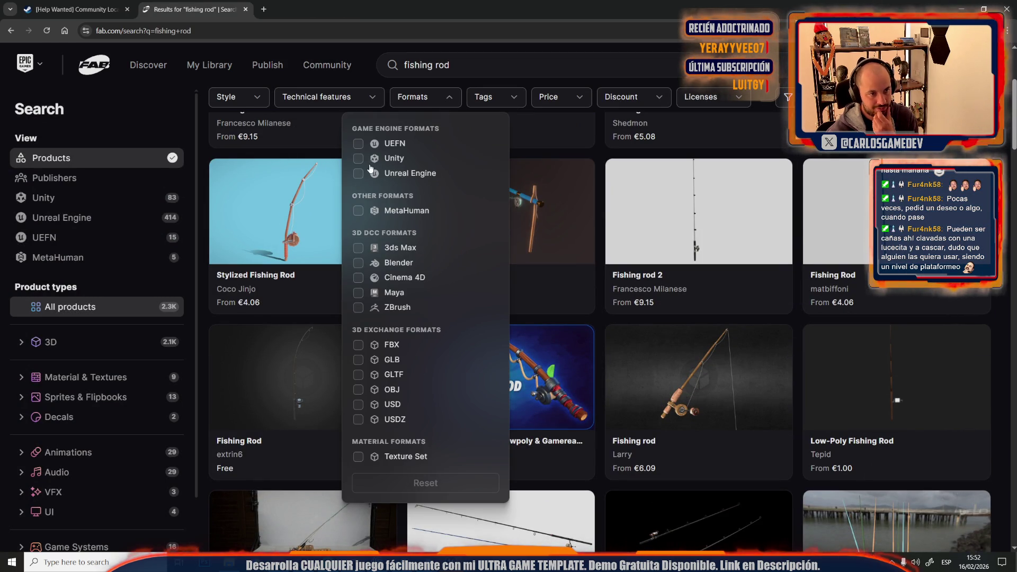
{"action": "left_click", "coordinate": [358, 173]}
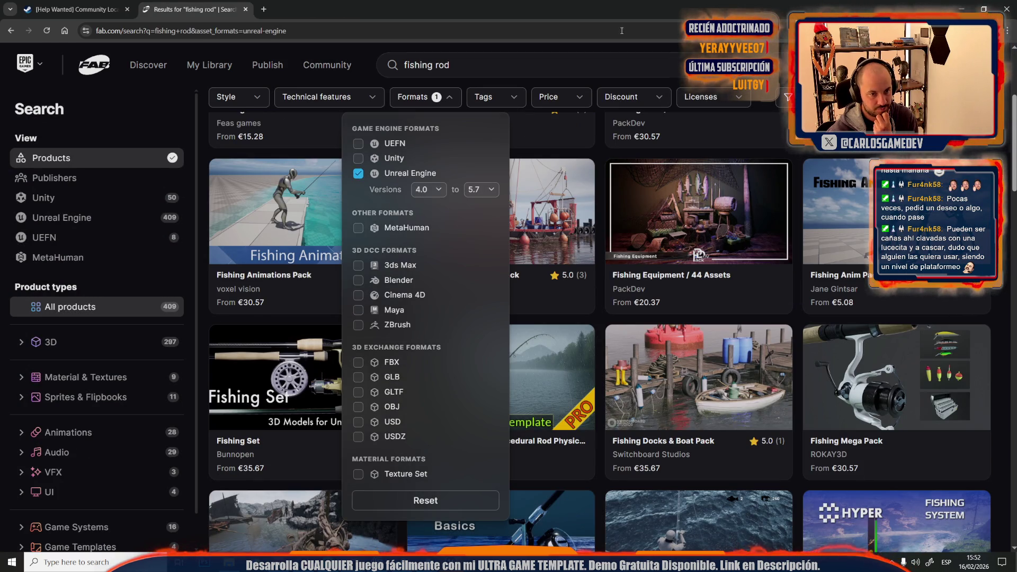
{"action": "left_click", "coordinate": [623, 27]}
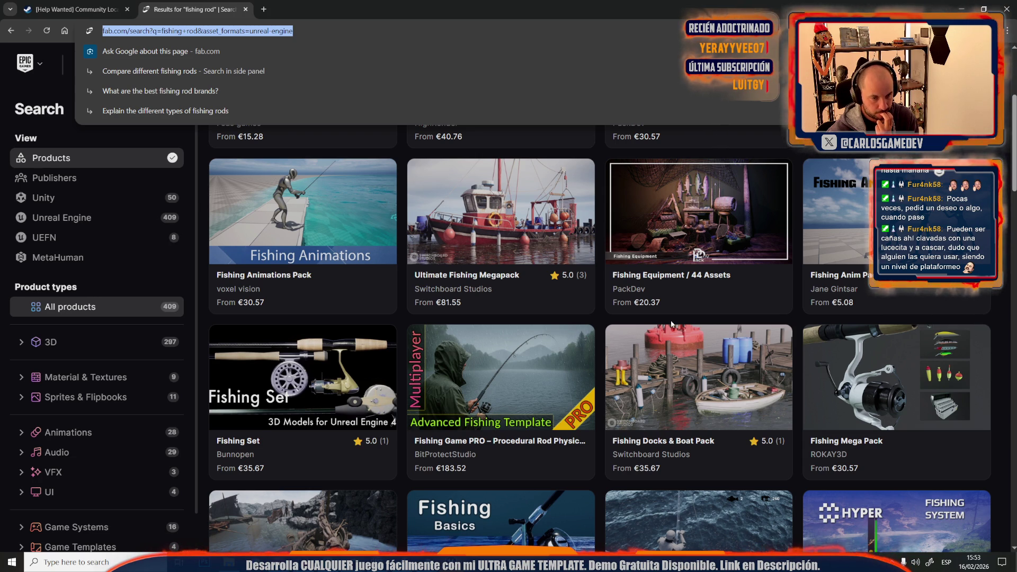
{"action": "scroll", "coordinate": [671, 324], "scroll_direction": "down", "scroll_amount": 5}
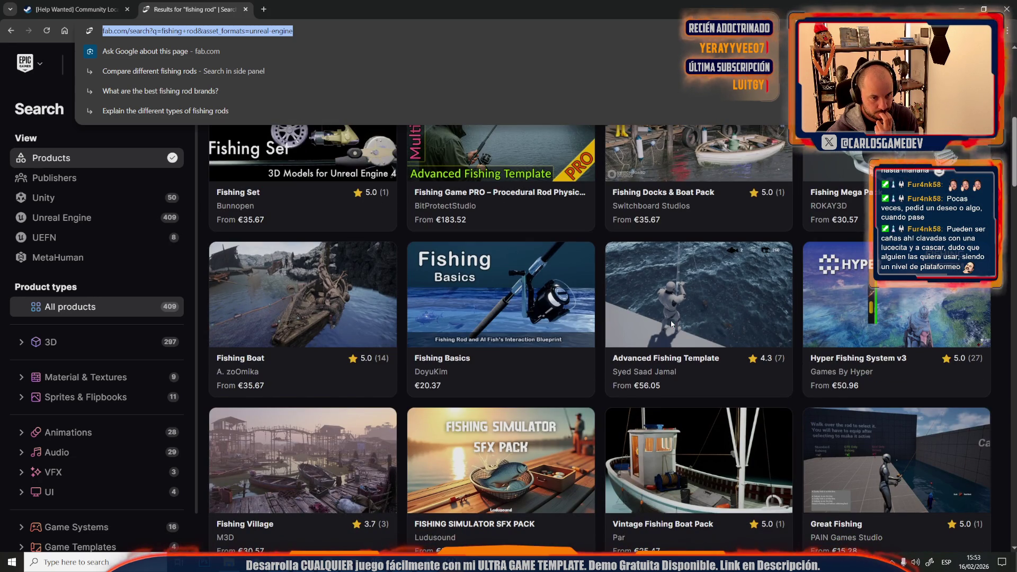
{"action": "scroll", "coordinate": [671, 324], "scroll_direction": "down", "scroll_amount": 6}
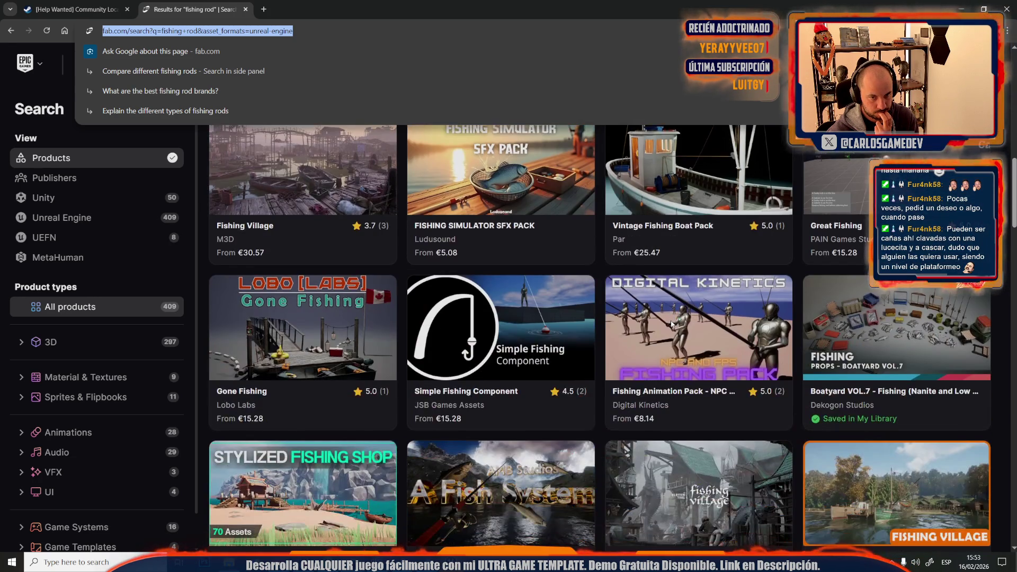
{"action": "scroll", "coordinate": [671, 324], "scroll_direction": "up", "scroll_amount": 3}
{"action": "scroll", "coordinate": [671, 324], "scroll_direction": "down", "scroll_amount": 1}
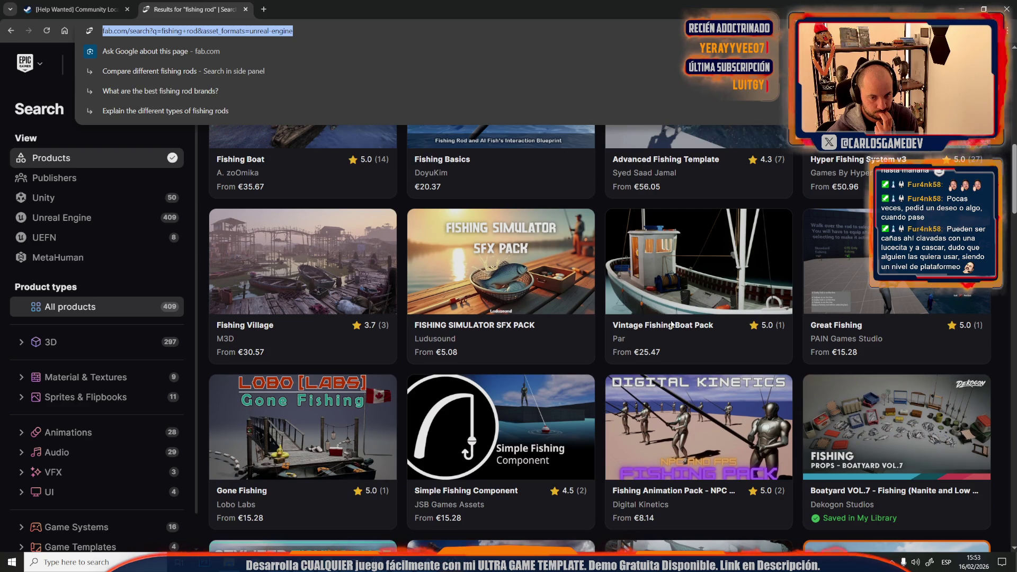
{"action": "scroll", "coordinate": [671, 324], "scroll_direction": "down", "scroll_amount": 4}
- Open Boatyard VOL.7 – Fishing props and page through its full-size images, including rod racks and fishing tools
{"action": "left_click", "coordinate": [837, 238]}
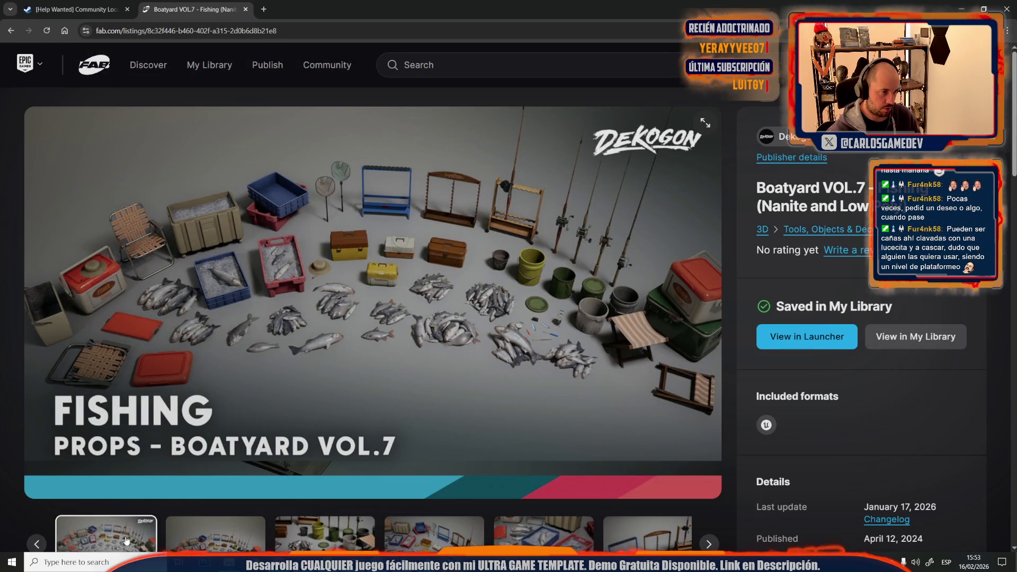
{"action": "left_click", "coordinate": [379, 363]}
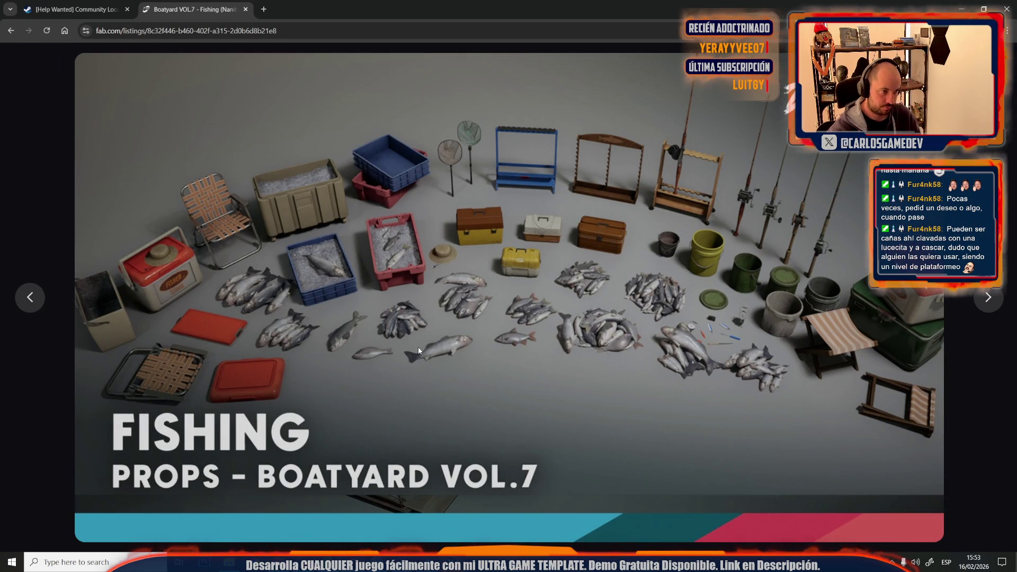
{"action": "key", "text": "Right"}
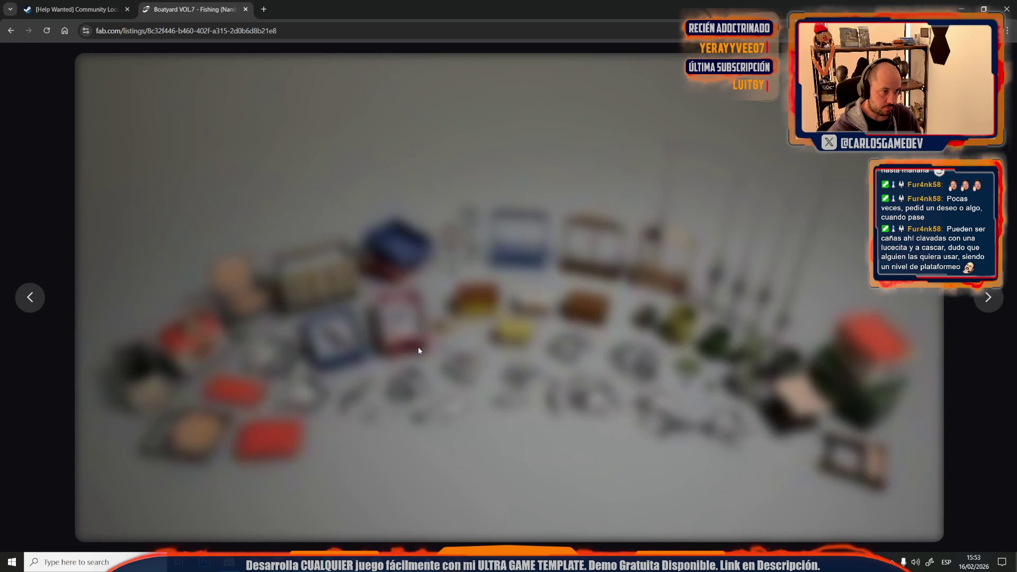
{"action": "key", "text": "Right"}
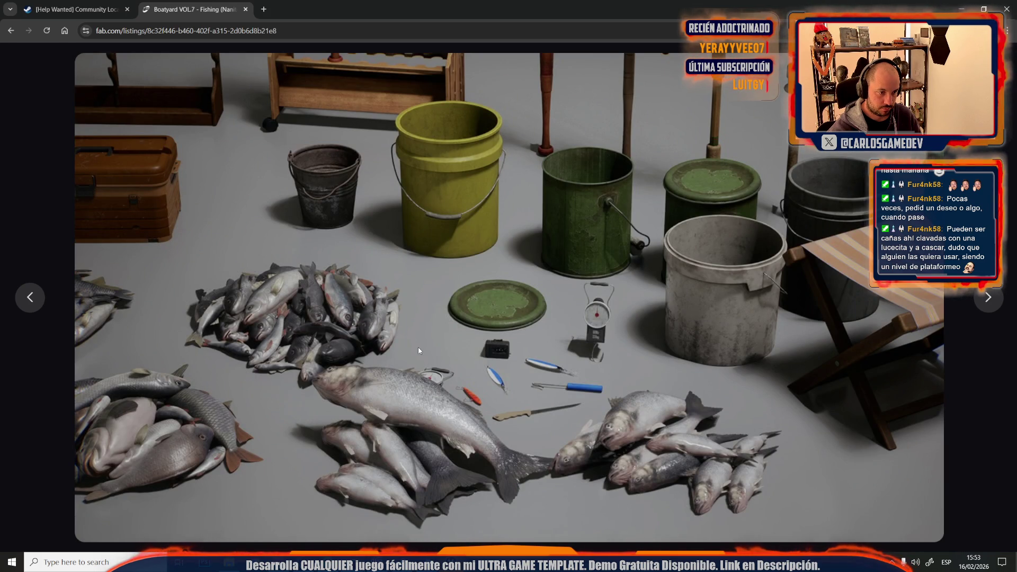
{"action": "key", "text": "Right"}
{"action": "key", "text": "Right"}
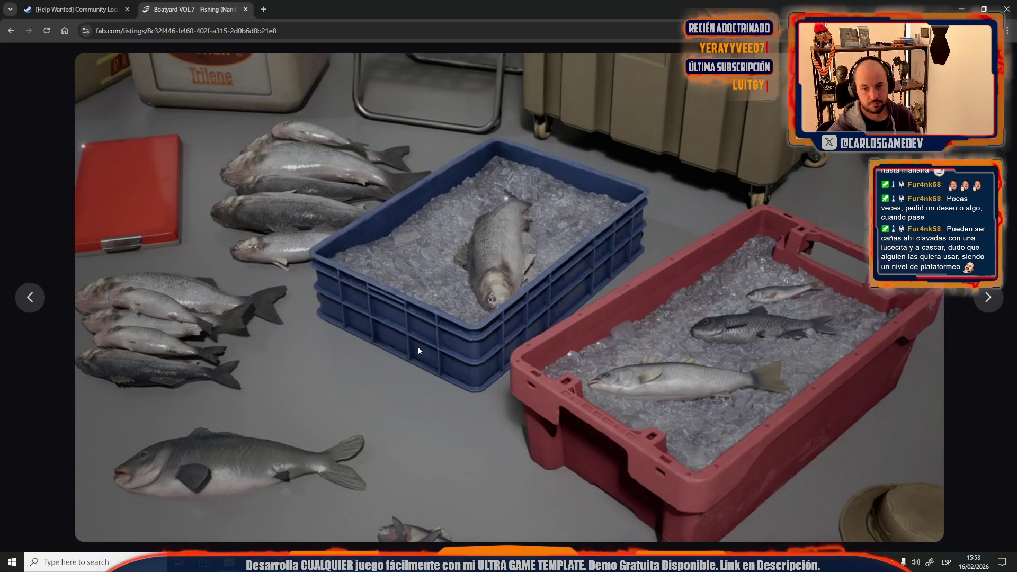
{"action": "key", "text": "Right"}
{"action": "key", "text": "Right"}
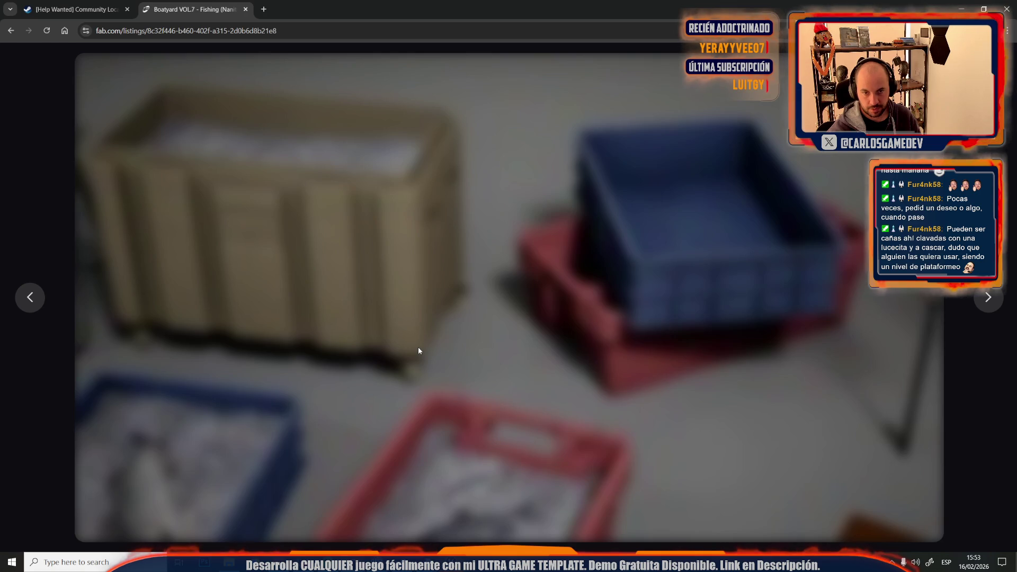
{"action": "key", "text": "Right"}
{"action": "key", "text": "Right"}
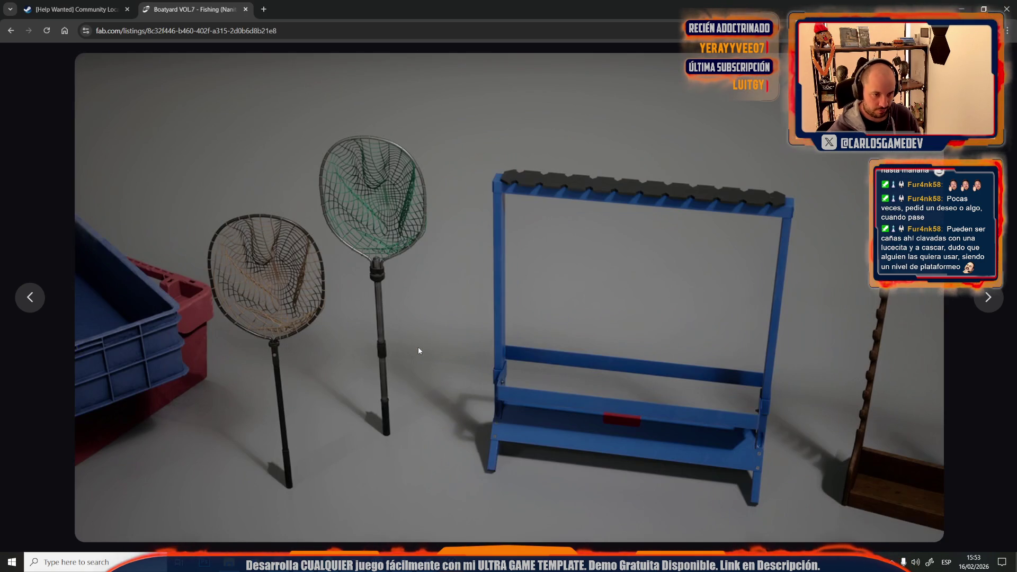
{"action": "key", "text": "Right"}
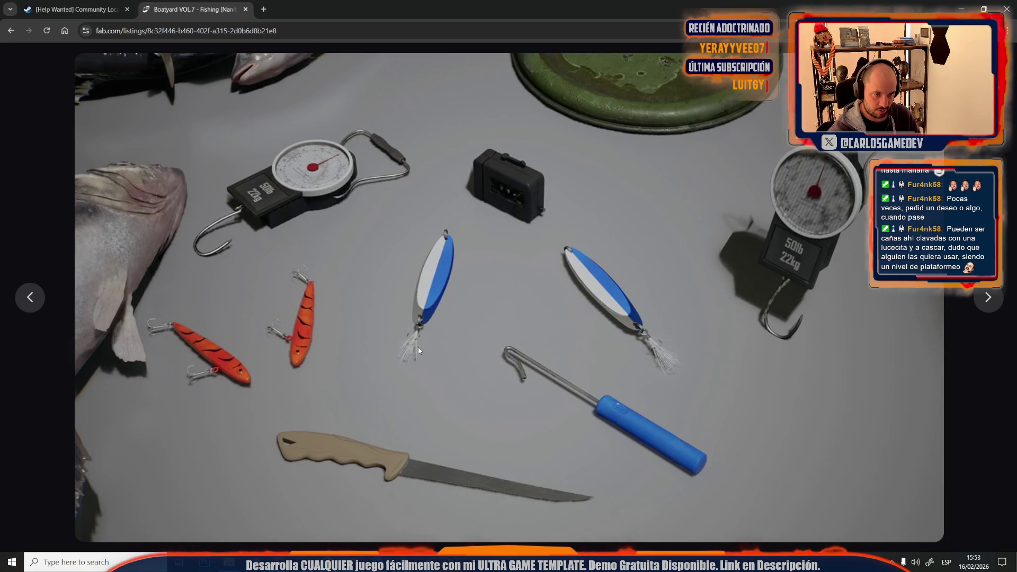
{"action": "key", "text": "Right"}
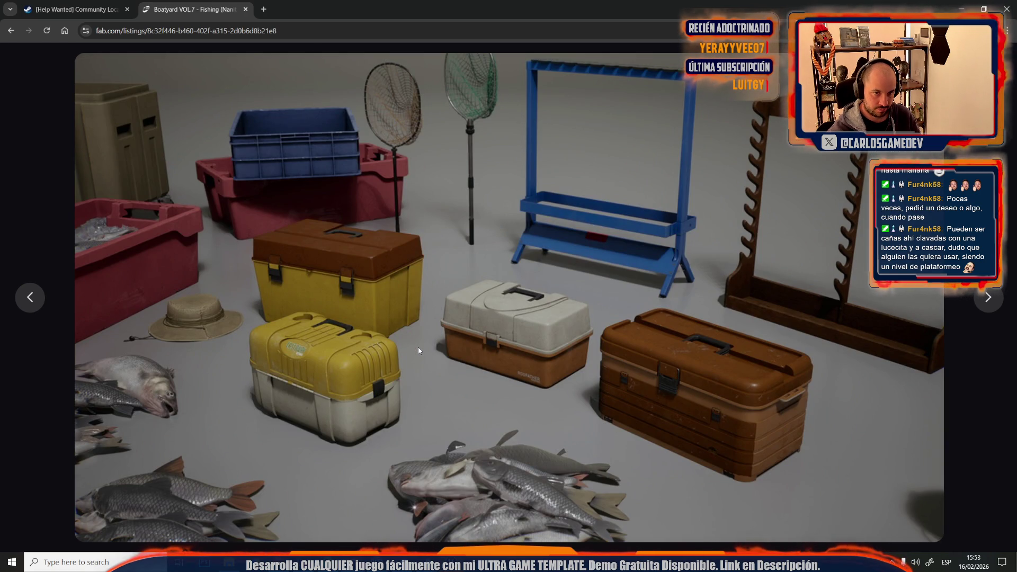
{"action": "key", "text": "Right"}
{"action": "key", "text": "Right"}
{"action": "key", "text": "Right"}
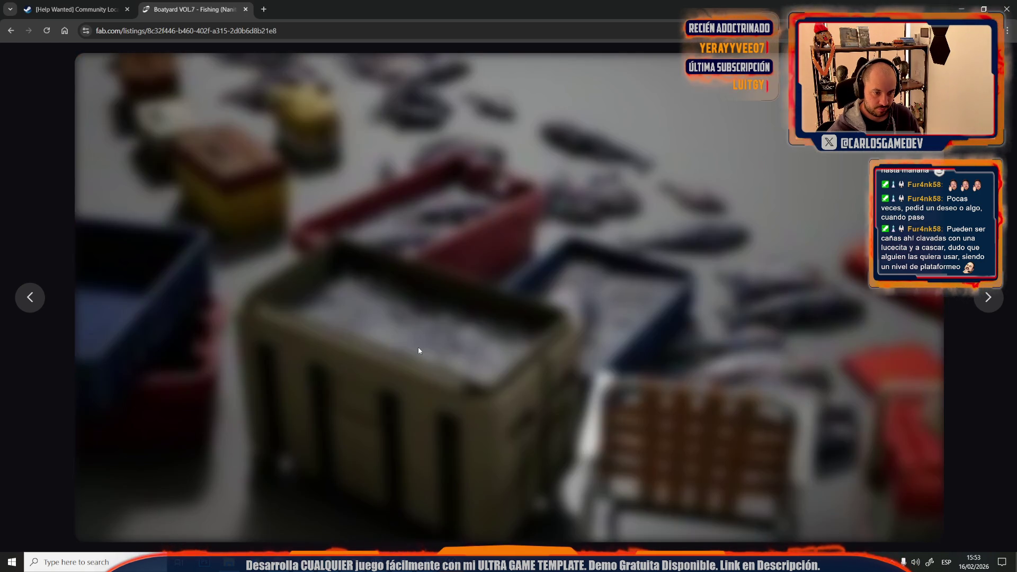
{"action": "key", "text": "Right"}
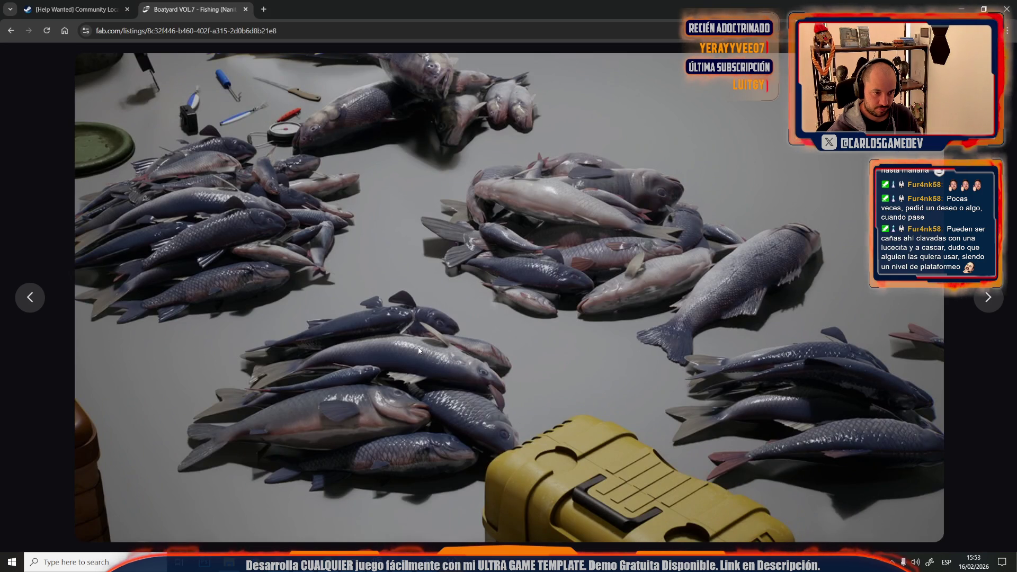